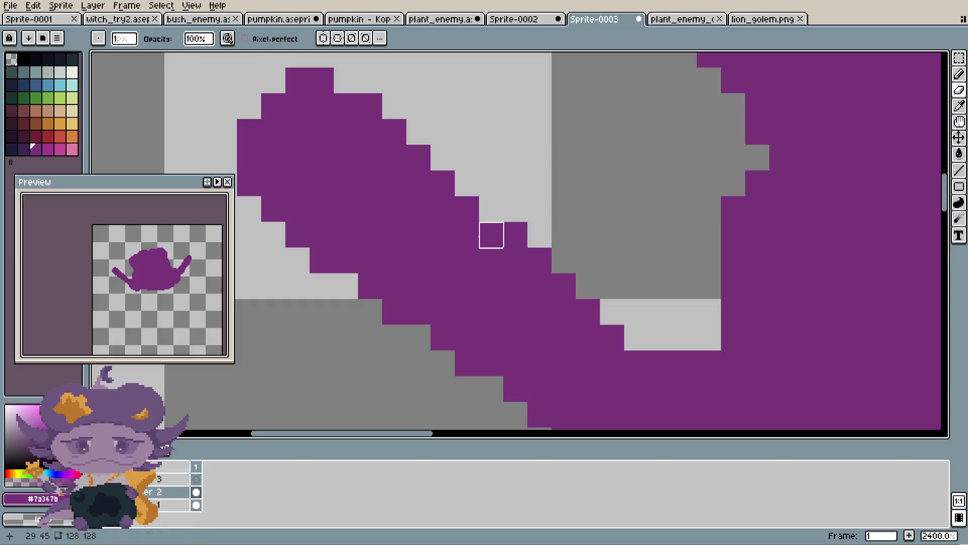
# - Extend the purple shape's left arm with a diagonal stroke up and to the left
pyautogui.moveTo(490, 221); pyautogui.dragTo(350, 78)
pyautogui.scroll(-4, 453, 113)
pyautogui.scroll(-2, 476, 128)
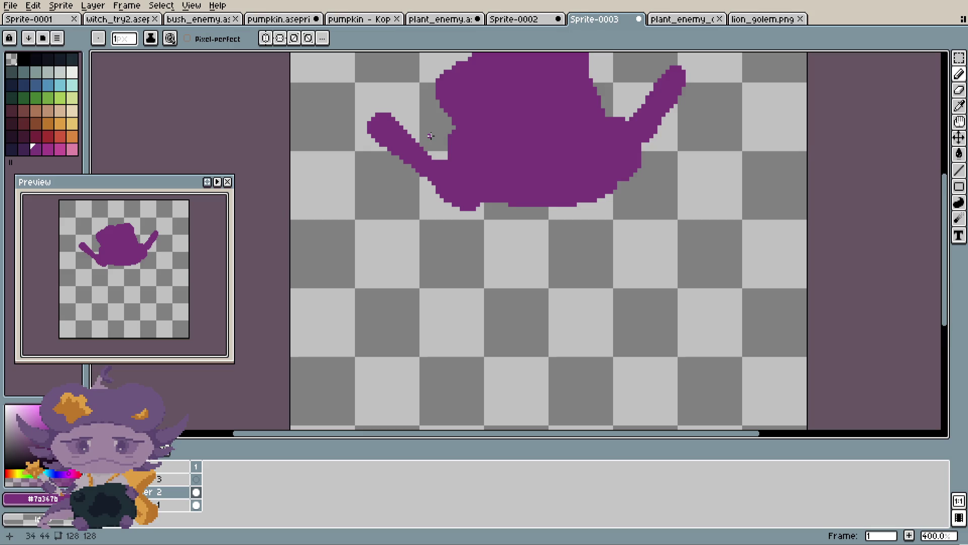
pyautogui.scroll(-2, 430, 136)
pyautogui.scroll(4, 454, 178)
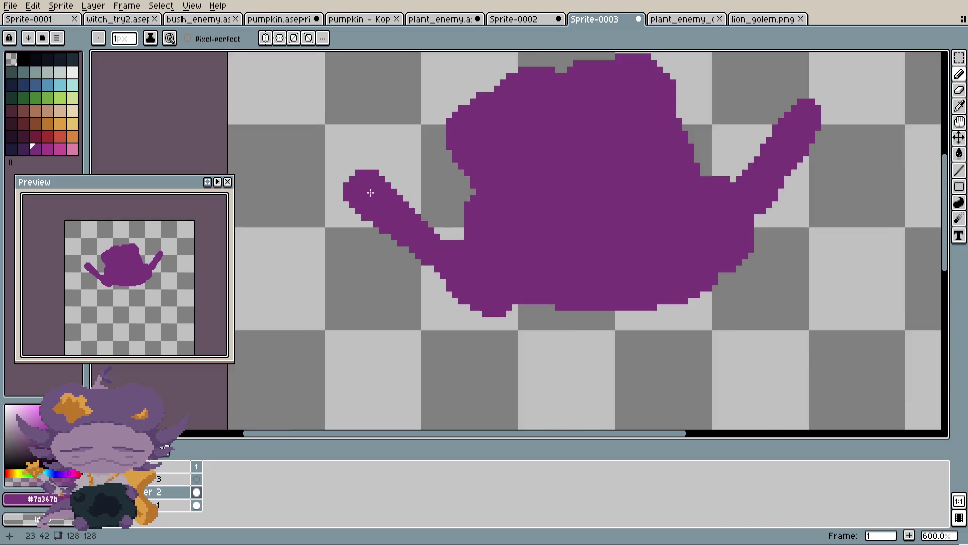
pyautogui.scroll(1, 370, 193)
pyautogui.scroll(-1, 458, 199)
pyautogui.scroll(-1, 530, 174)
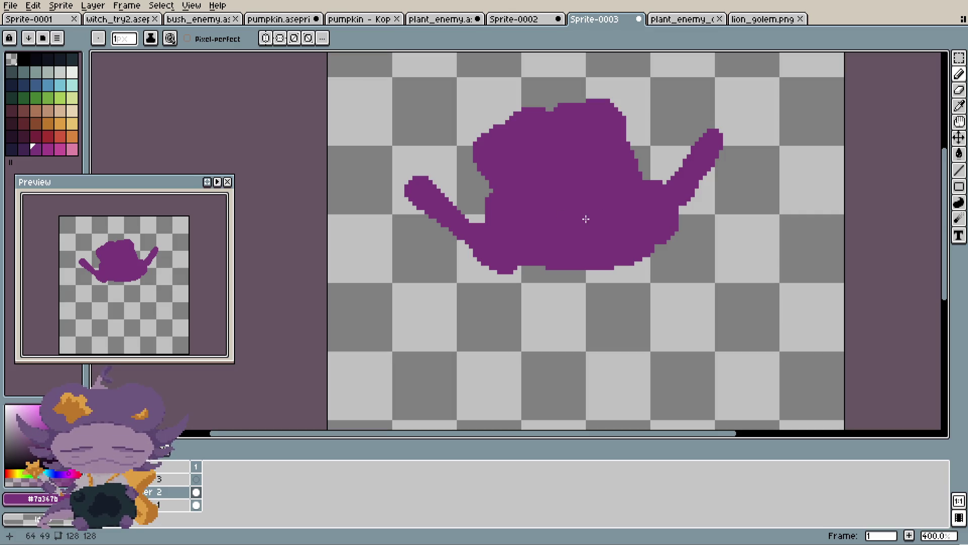
pyautogui.scroll(1, 501, 166)
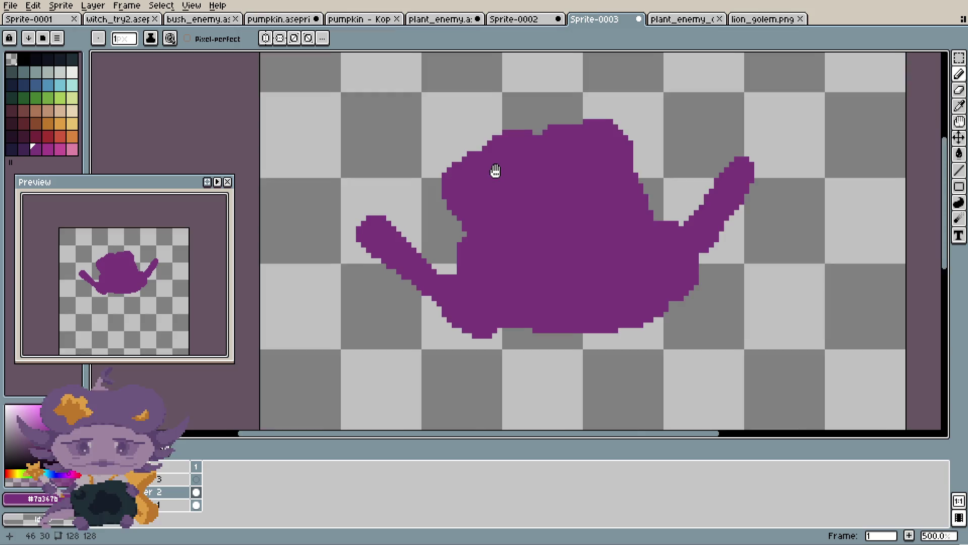
pyautogui.scroll(1, 495, 172)
pyautogui.scroll(-1, 490, 175)
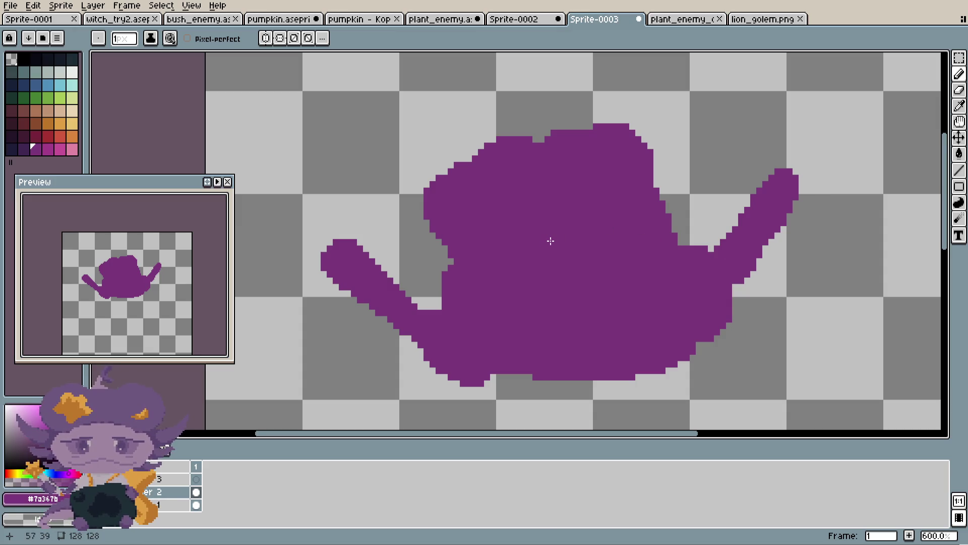
pyautogui.moveTo(551, 241); pyautogui.dragTo(589, 248)
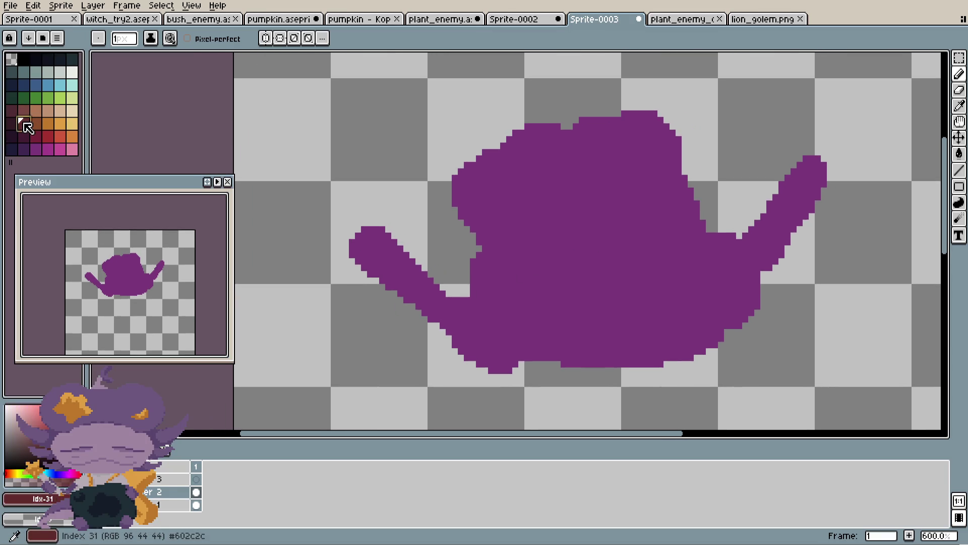
# - Outline the long left arm in brown and bucket-fill it brown
pyautogui.click(35, 122)
pyautogui.scroll(1, 600, 302)
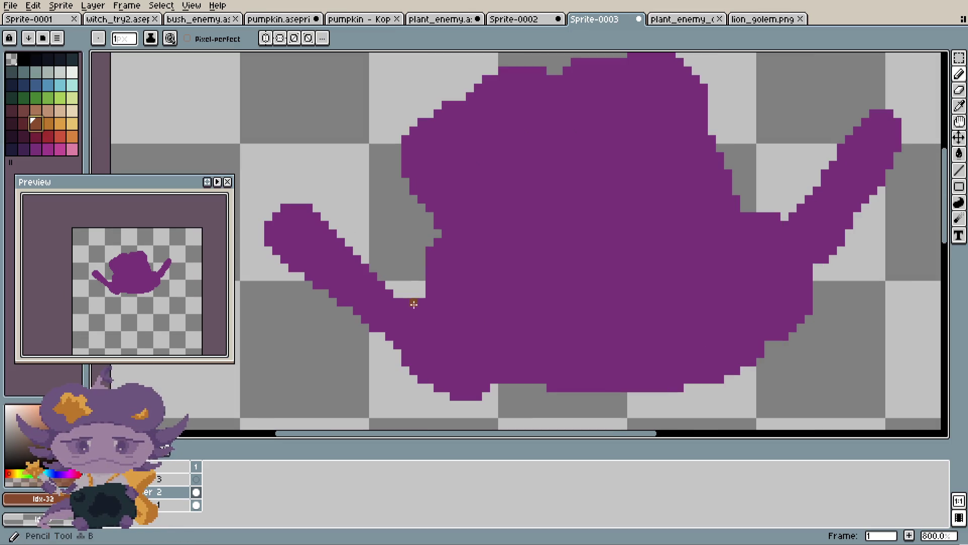
pyautogui.moveTo(413, 301); pyautogui.dragTo(437, 324)
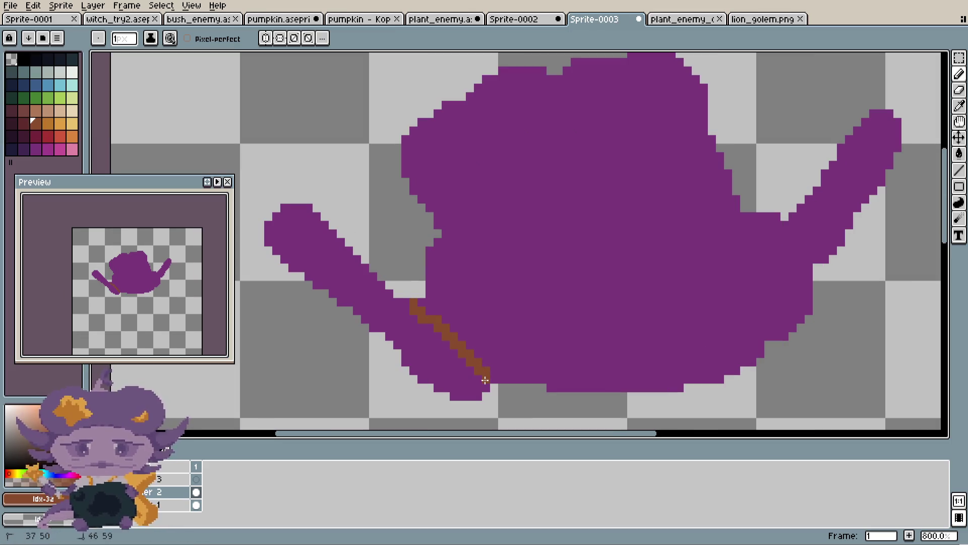
pyautogui.press('g')
pyautogui.click(431, 368)
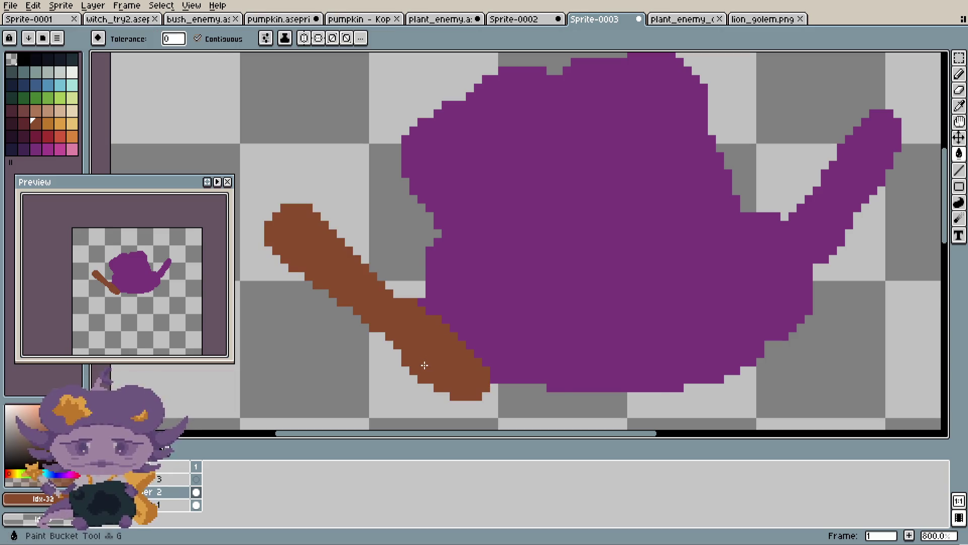
pyautogui.scroll(-3, 422, 364)
pyautogui.scroll(5, 432, 346)
# - Reshape the brown handle's tip with the eraser and purple pencil touches
pyautogui.keyDown('alt'); pyautogui.click(444, 295); pyautogui.keyUp('alt')
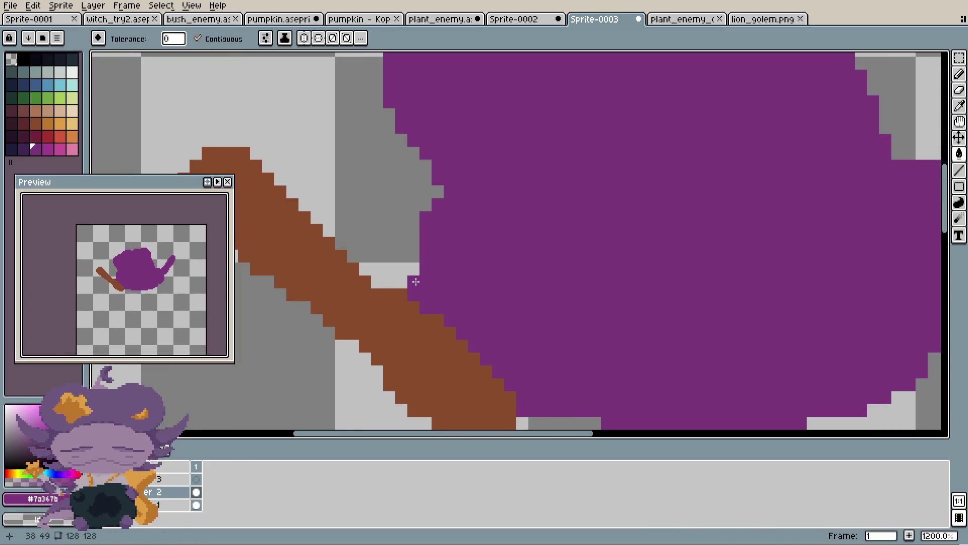
pyautogui.press('e')
pyautogui.scroll(-3, 413, 294)
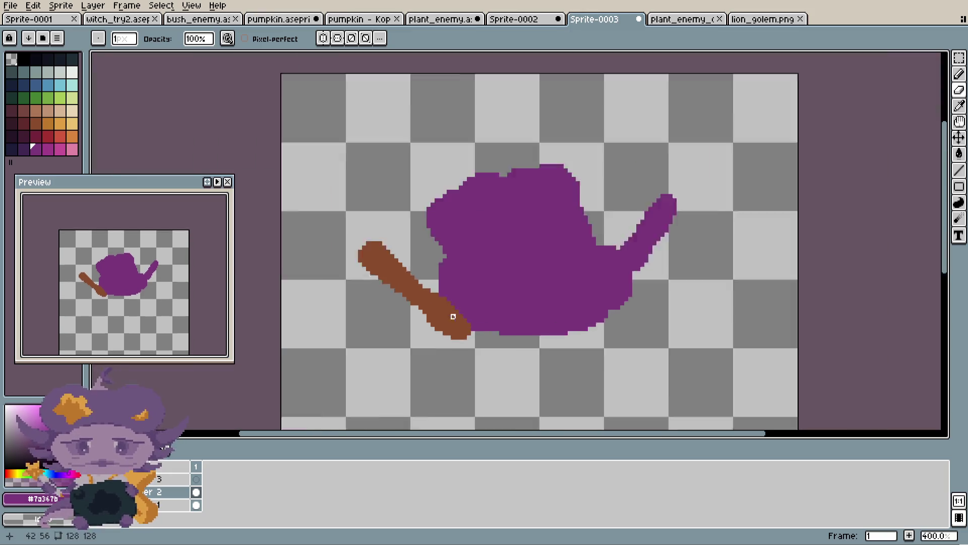
pyautogui.scroll(3, 426, 274)
pyautogui.press('b')
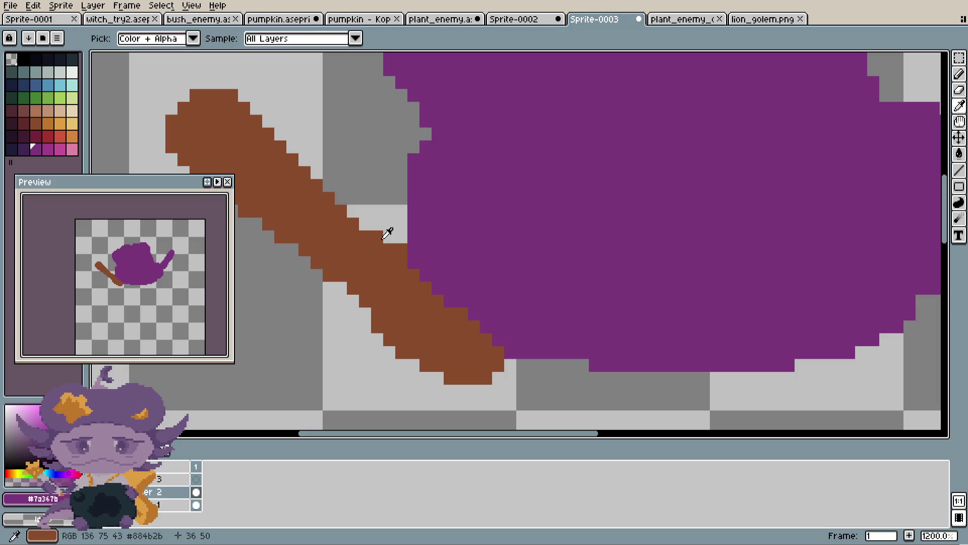
pyautogui.scroll(-5, 491, 202)
pyautogui.scroll(4, 490, 202)
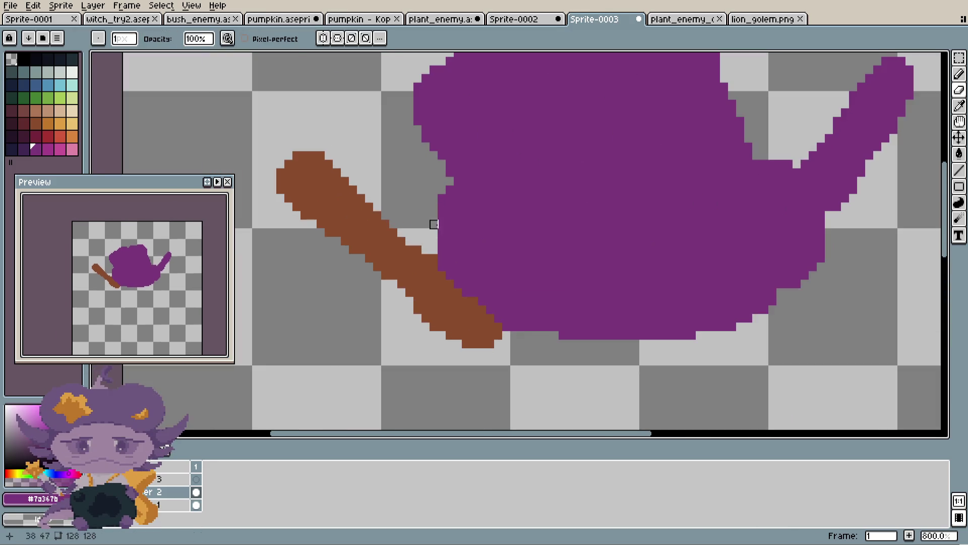
pyautogui.scroll(1, 425, 233)
pyautogui.press('m')
# - Select the brown handle and nudge it one pixel to the right, then deselect
pyautogui.moveTo(244, 134)
pyautogui.mouseDown()
pyautogui.moveTo(443, 333)
pyautogui.moveTo(436, 340)
pyautogui.mouseUp()
pyautogui.moveTo(417, 302); pyautogui.dragTo(430, 296)
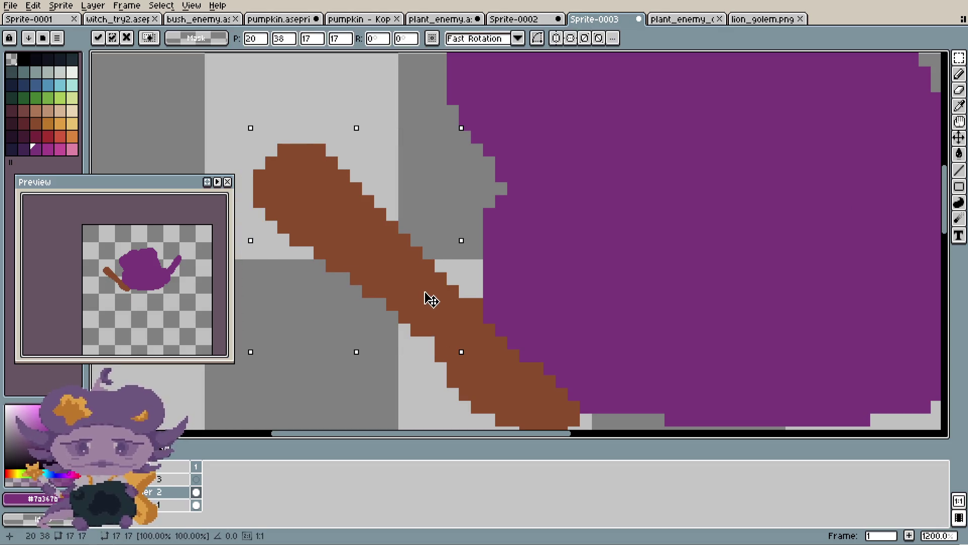
pyautogui.hotkey('ctrl', 'd')
pyautogui.scroll(-5, 441, 290)
pyautogui.scroll(4, 469, 307)
pyautogui.press('b')
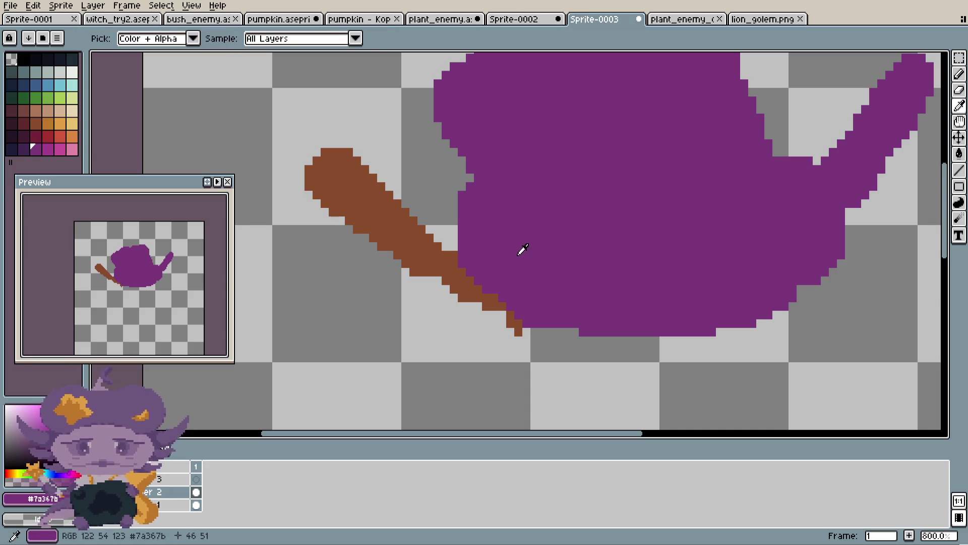
pyautogui.scroll(1, 519, 262)
# - Erase stray pixels around the handle and paint purple along its lower edge
pyautogui.press('e')
pyautogui.moveTo(471, 316)
pyautogui.mouseDown()
pyautogui.moveTo(449, 323)
pyautogui.moveTo(446, 340)
pyautogui.mouseUp()
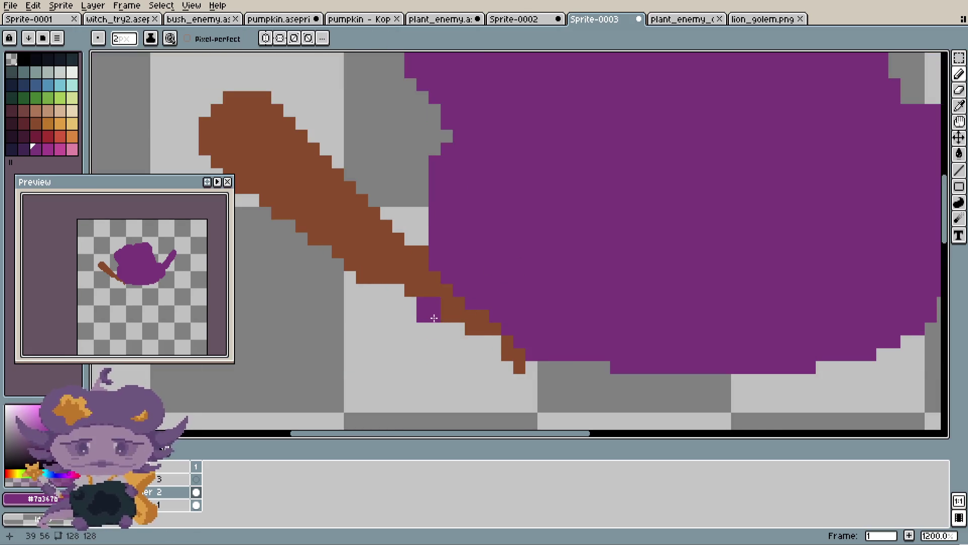
pyautogui.press('b')
pyautogui.moveTo(435, 303); pyautogui.dragTo(480, 347)
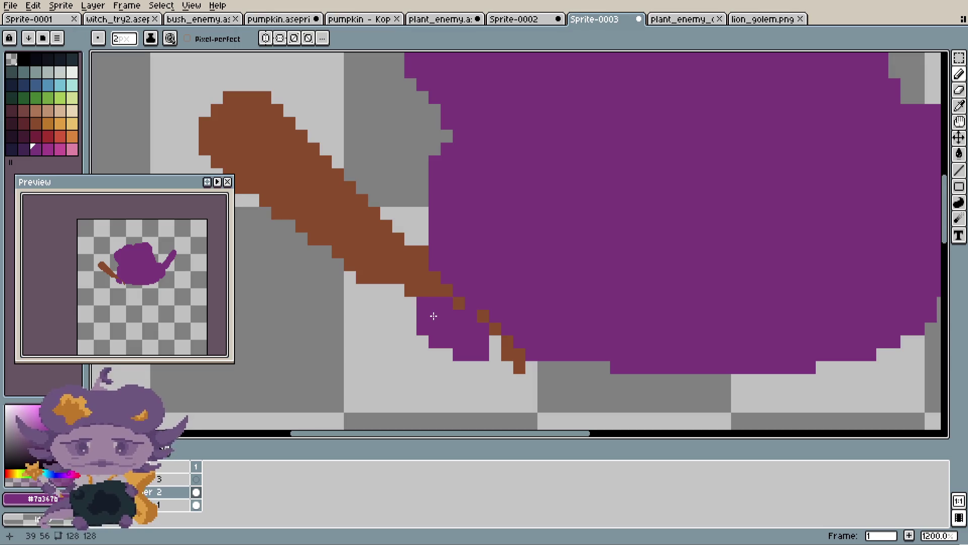
pyautogui.moveTo(408, 313); pyautogui.dragTo(428, 272)
pyautogui.scroll(-5, 453, 287)
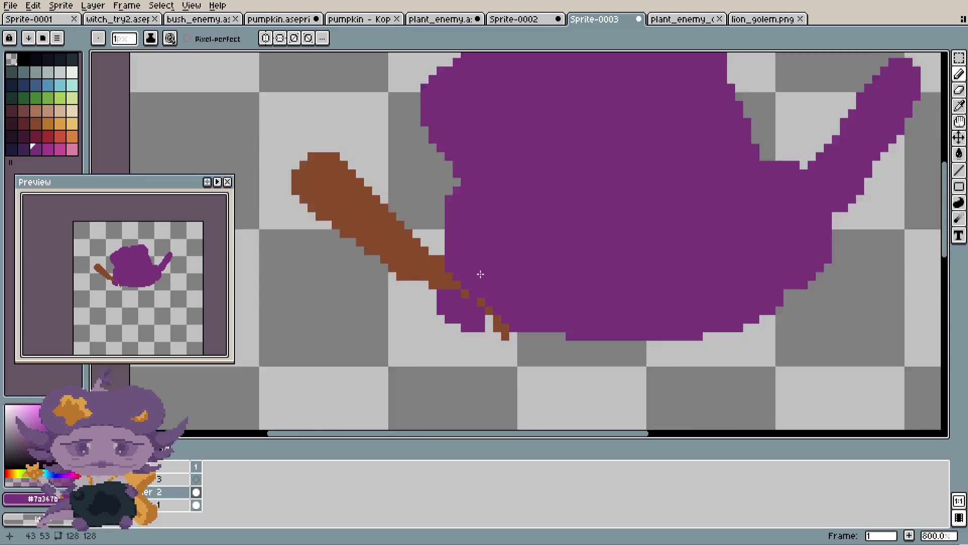
pyautogui.scroll(-1, 482, 261)
pyautogui.scroll(2, 482, 261)
pyautogui.scroll(2, 480, 258)
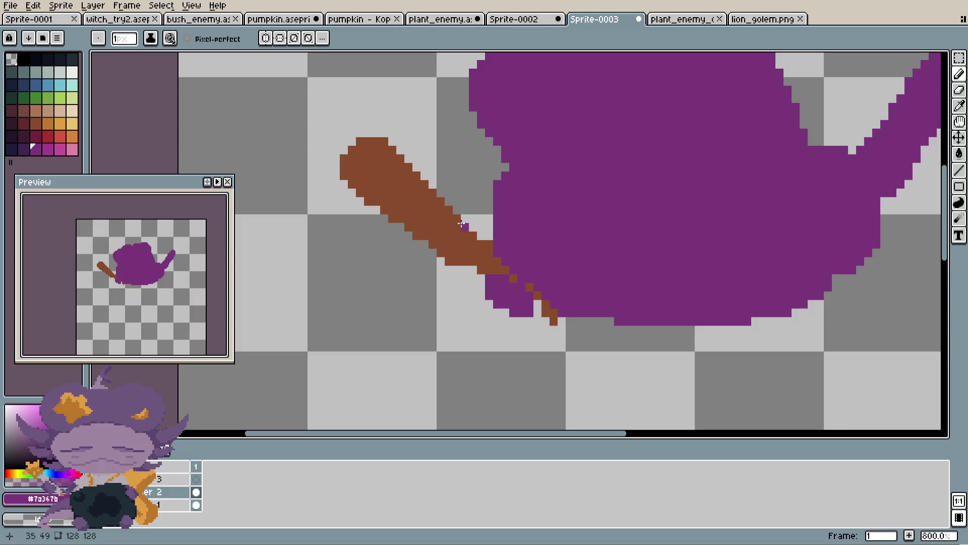
# - Sample the handle's brown and repaint brown pixels along its edge
pyautogui.press('i')
pyautogui.click(477, 253)
pyautogui.press('b')
pyautogui.scroll(1, 474, 259)
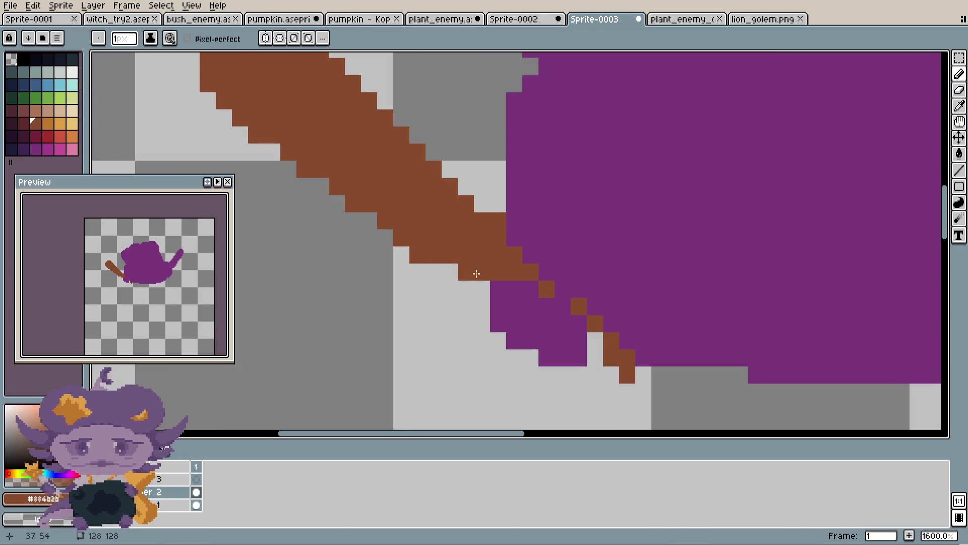
pyautogui.scroll(-2, 449, 271)
pyautogui.scroll(2, 449, 270)
pyautogui.moveTo(572, 324)
pyautogui.mouseDown()
pyautogui.moveTo(545, 335)
pyautogui.moveTo(554, 332)
pyautogui.mouseUp()
pyautogui.scroll(-1, 553, 331)
pyautogui.scroll(-2, 554, 331)
pyautogui.scroll(-3, 554, 331)
pyautogui.scroll(3, 544, 275)
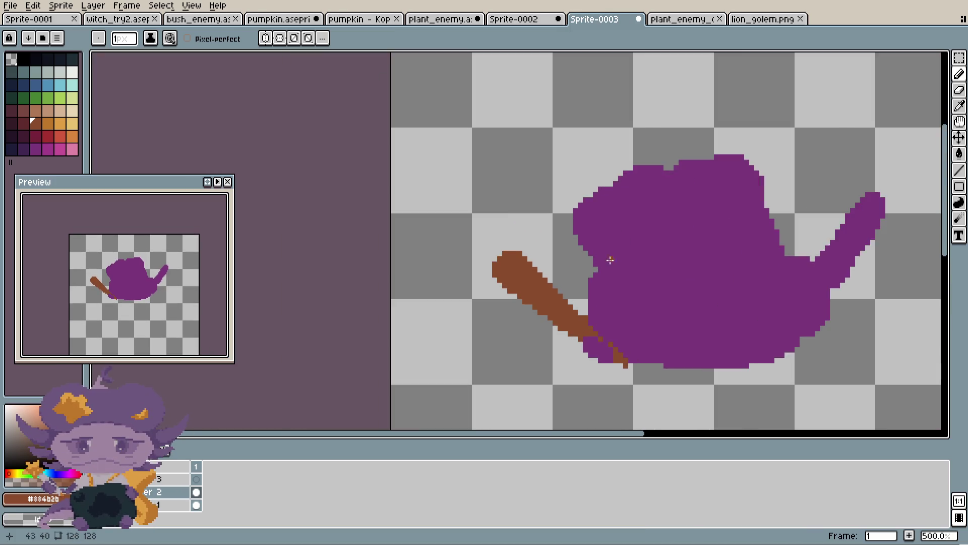
pyautogui.scroll(1, 543, 276)
# - Trim the brown handle's diagonal edge and start an upright brown branch on it
pyautogui.press('e')
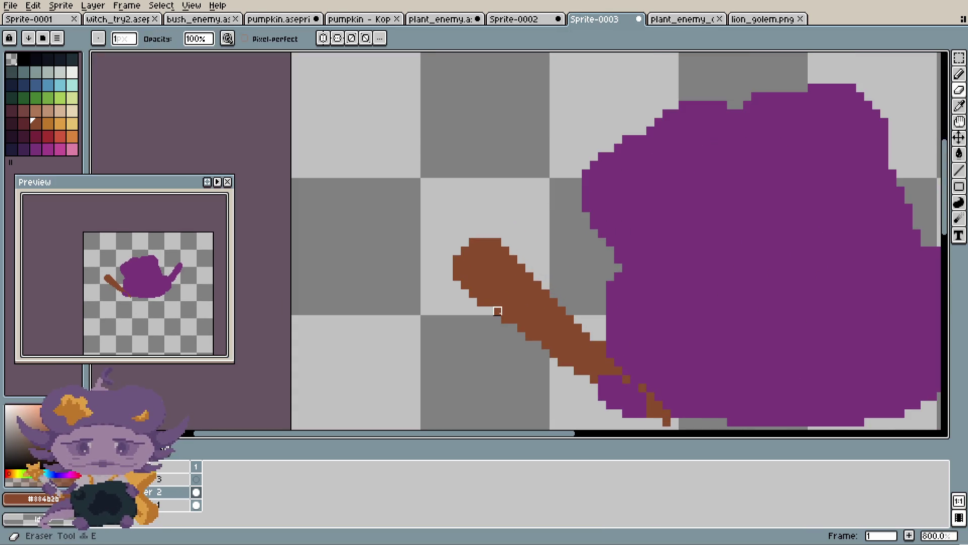
pyautogui.moveTo(497, 319); pyautogui.dragTo(514, 225)
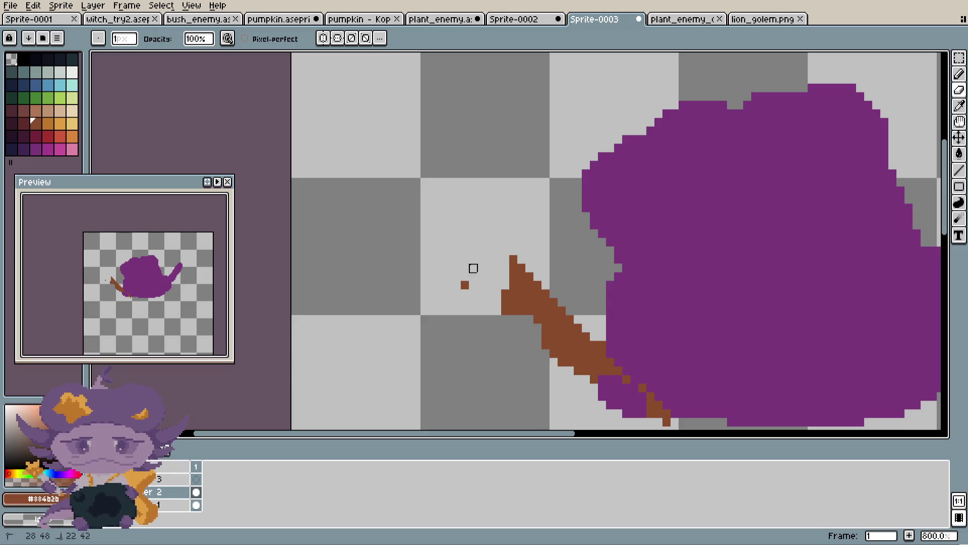
pyautogui.scroll(5, 473, 277)
pyautogui.moveTo(529, 303); pyautogui.dragTo(458, 277)
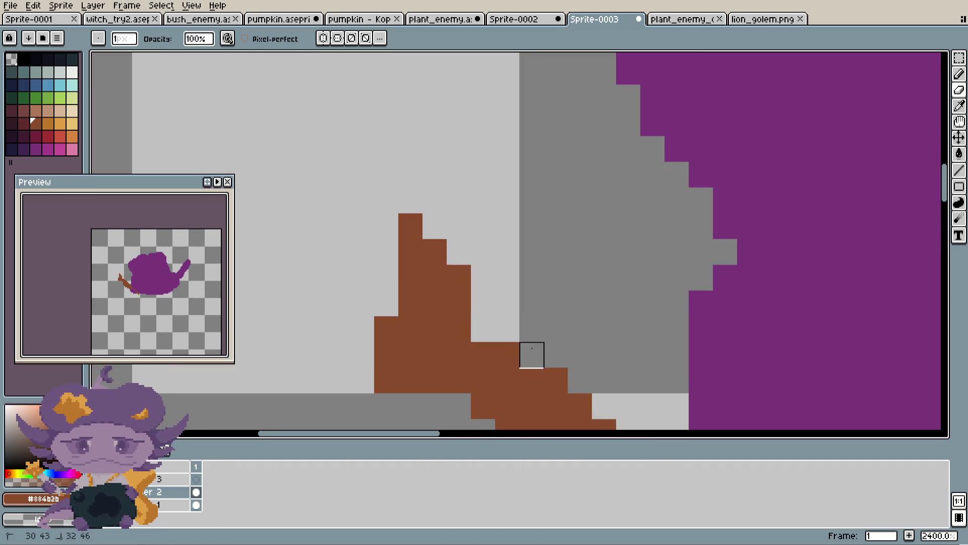
pyautogui.press('i')
pyautogui.press('b')
pyautogui.scroll(-3, 432, 334)
pyautogui.scroll(3, 396, 275)
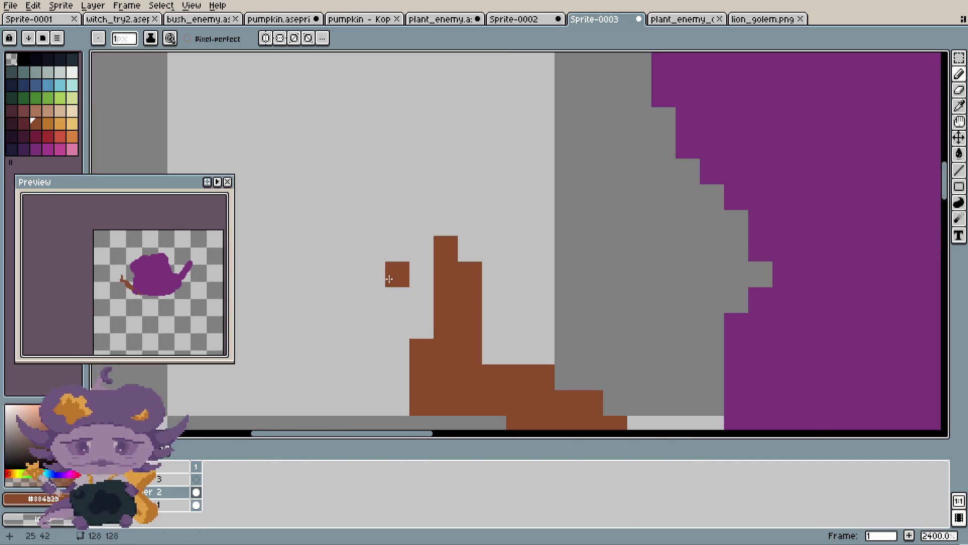
pyautogui.moveTo(446, 172)
pyautogui.mouseDown()
pyautogui.moveTo(422, 245)
pyautogui.moveTo(421, 170)
pyautogui.mouseUp()
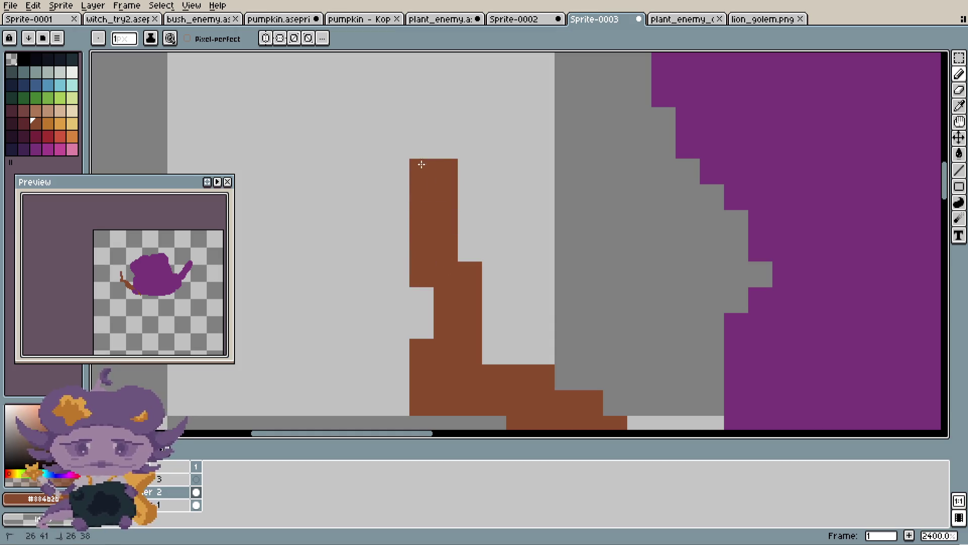
pyautogui.moveTo(358, 268)
pyautogui.mouseDown()
pyautogui.moveTo(400, 324)
pyautogui.moveTo(399, 291)
pyautogui.moveTo(421, 298)
pyautogui.mouseUp()
pyautogui.scroll(-5, 421, 299)
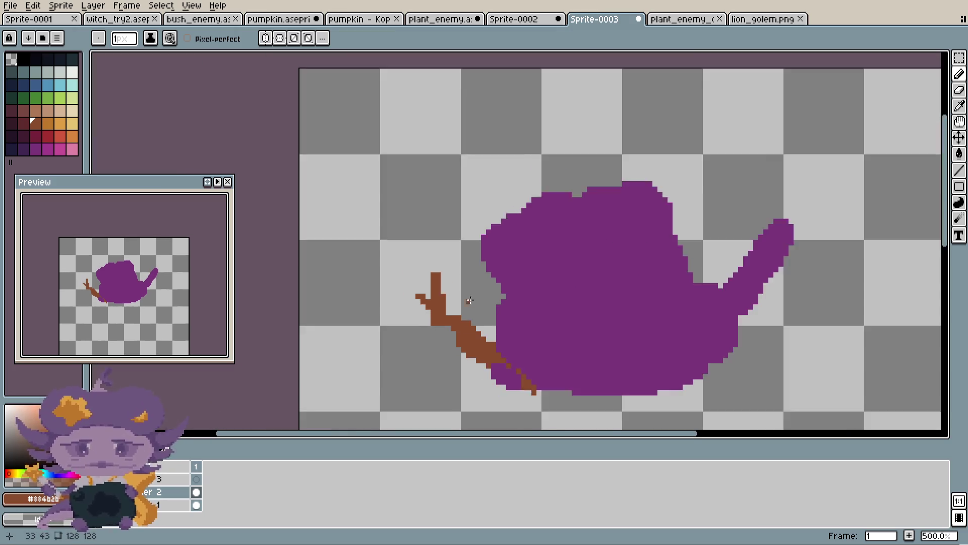
pyautogui.scroll(-2, 492, 306)
pyautogui.scroll(6, 491, 308)
pyautogui.scroll(2, 432, 313)
pyautogui.scroll(-5, 353, 253)
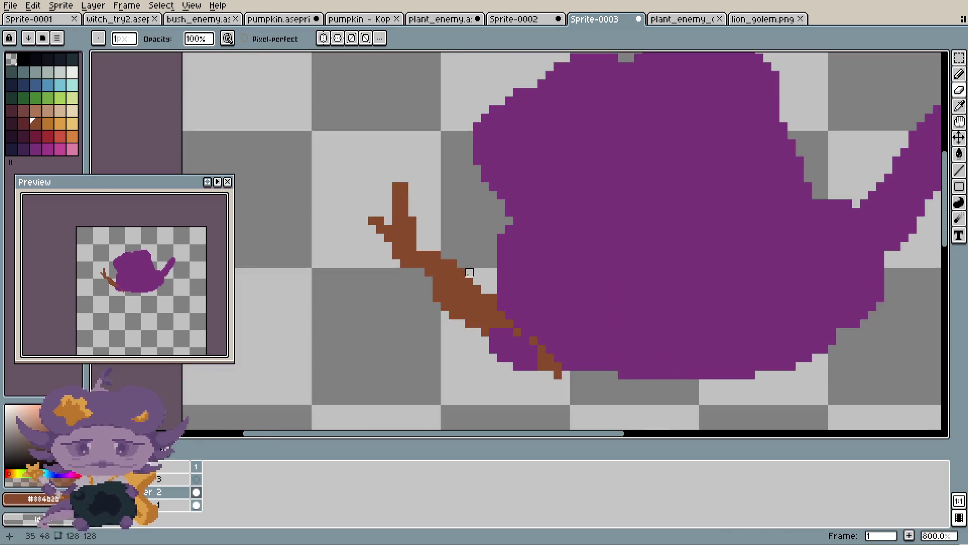
pyautogui.scroll(-1, 490, 281)
pyautogui.scroll(9, 490, 281)
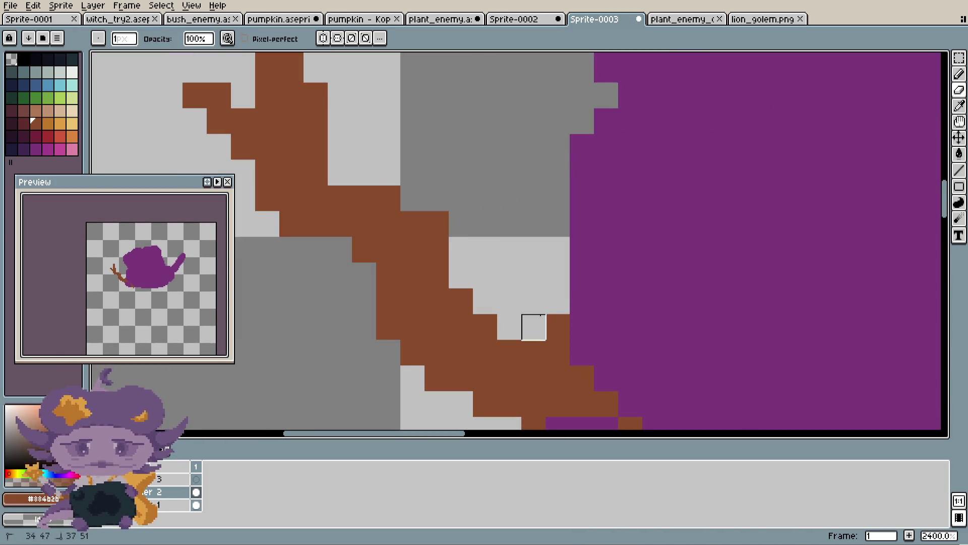
pyautogui.scroll(-7, 532, 324)
pyautogui.scroll(-3, 629, 299)
pyautogui.scroll(-1, 638, 284)
pyautogui.scroll(1, 607, 305)
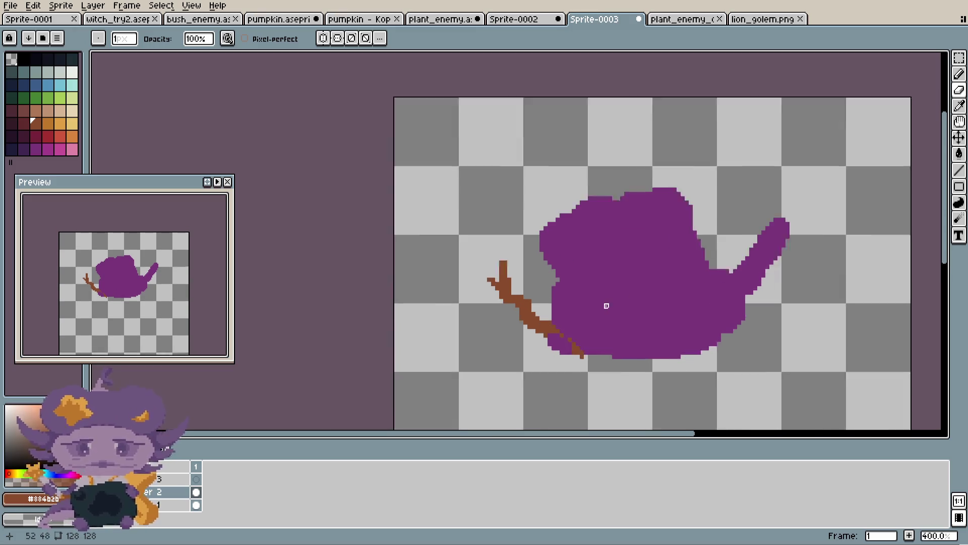
pyautogui.scroll(1, 697, 284)
pyautogui.scroll(4, 536, 295)
pyautogui.scroll(3, 541, 298)
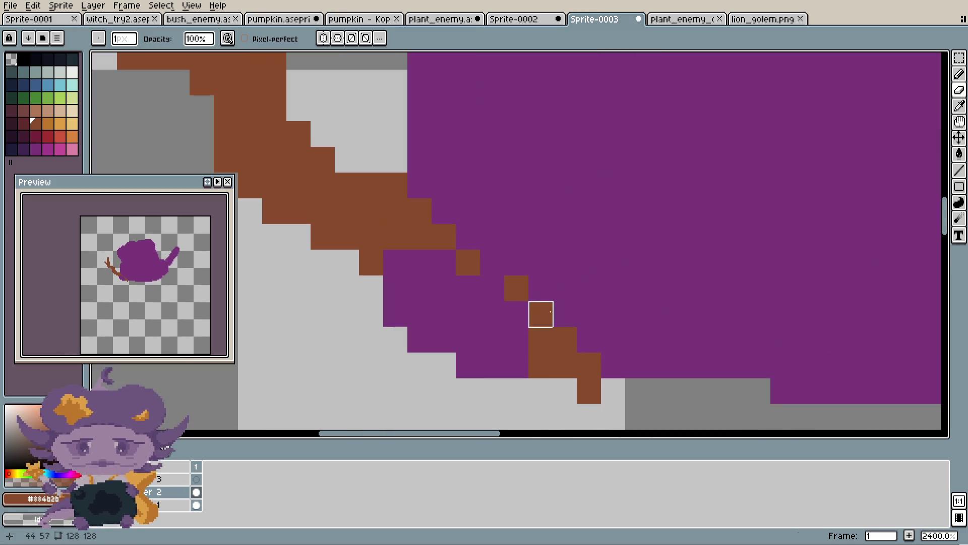
# - Paint a brown stroke along the right arm, undoing the unwanted part
pyautogui.press('alt')
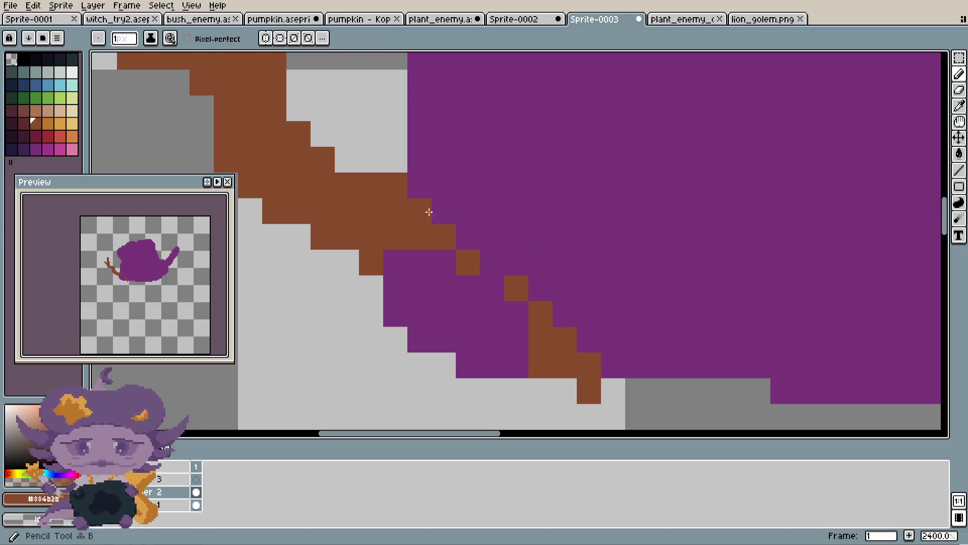
pyautogui.moveTo(420, 185); pyautogui.dragTo(576, 327)
pyautogui.scroll(-4, 591, 366)
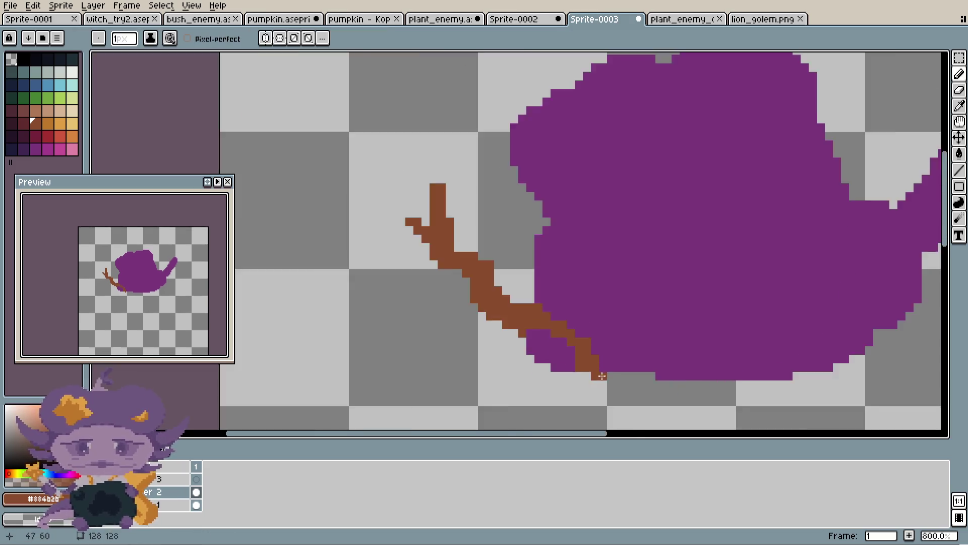
pyautogui.scroll(-1, 591, 367)
pyautogui.scroll(-1, 592, 362)
pyautogui.hotkey('ctrl', 'z')
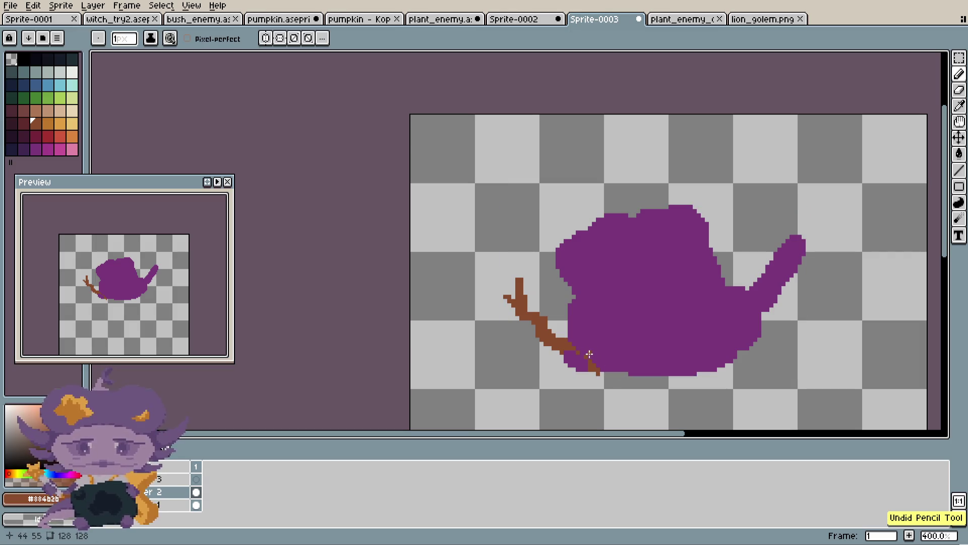
pyautogui.hscroll(3, 614, 343)
pyautogui.hscroll(2, 610, 306)
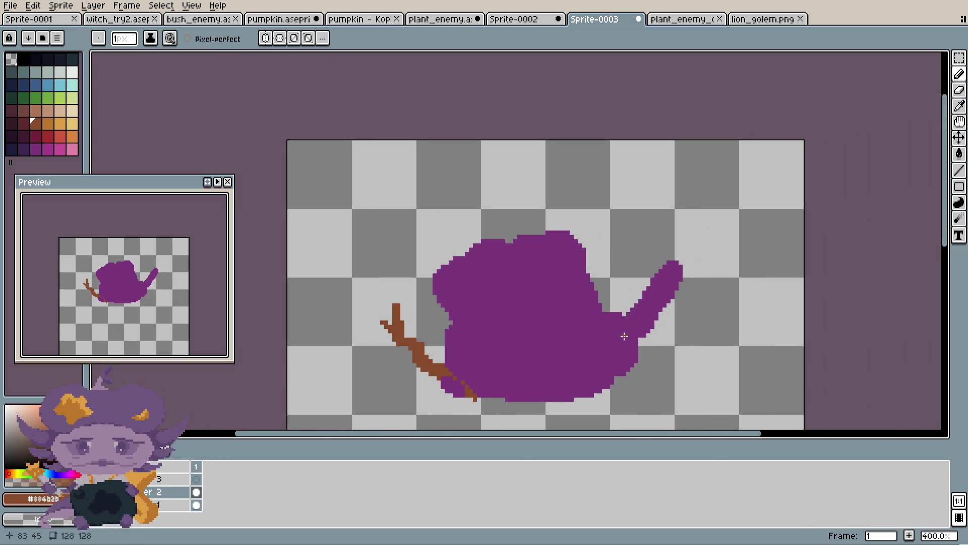
pyautogui.scroll(1, 624, 336)
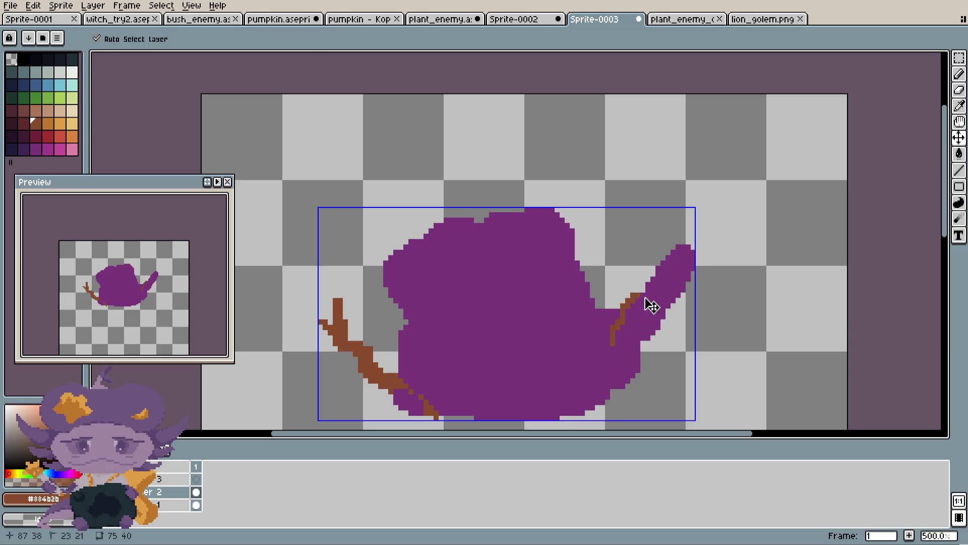
# - Bucket-fill the right arm brown and erase it down to a thin branch
pyautogui.hotkey('ctrl', 'z')
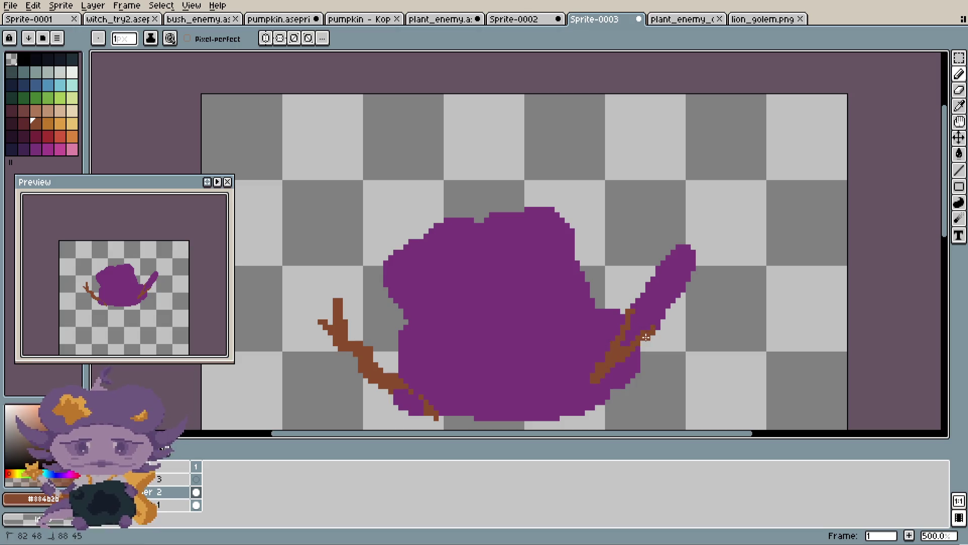
pyautogui.press('g')
pyautogui.click(649, 306)
pyautogui.scroll(-2, 643, 306)
pyautogui.scroll(2, 638, 308)
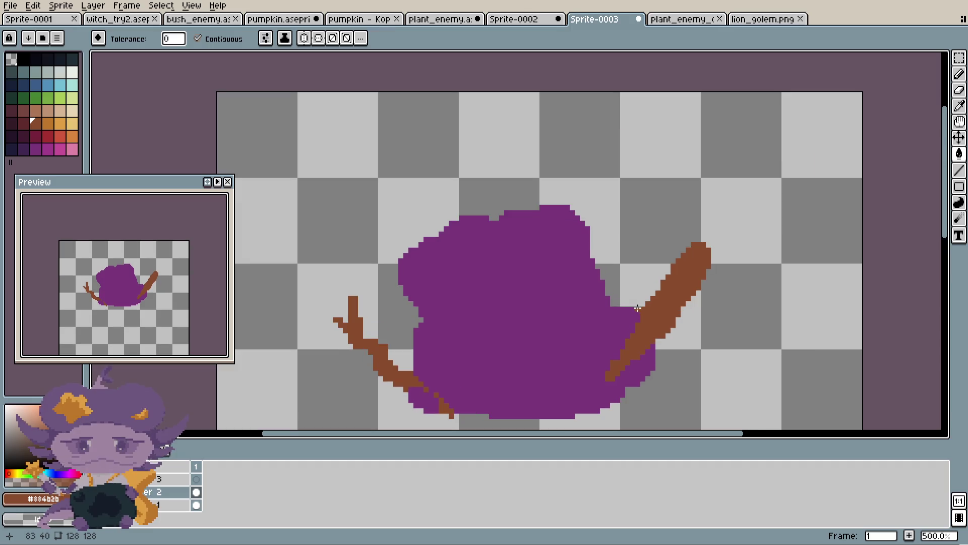
pyautogui.scroll(2, 666, 311)
pyautogui.press('e')
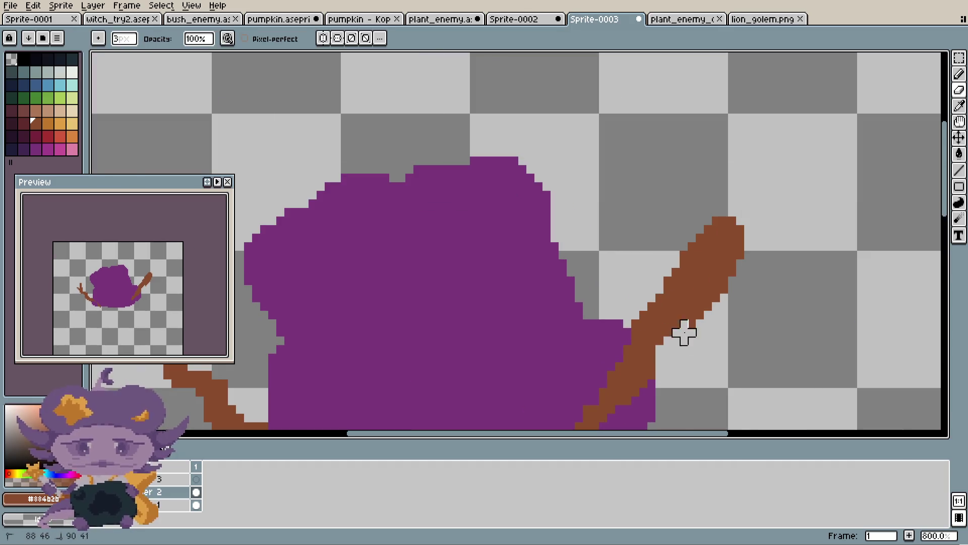
pyautogui.moveTo(652, 272)
pyautogui.mouseDown()
pyautogui.moveTo(716, 212)
pyautogui.moveTo(665, 277)
pyautogui.moveTo(733, 255)
pyautogui.mouseUp()
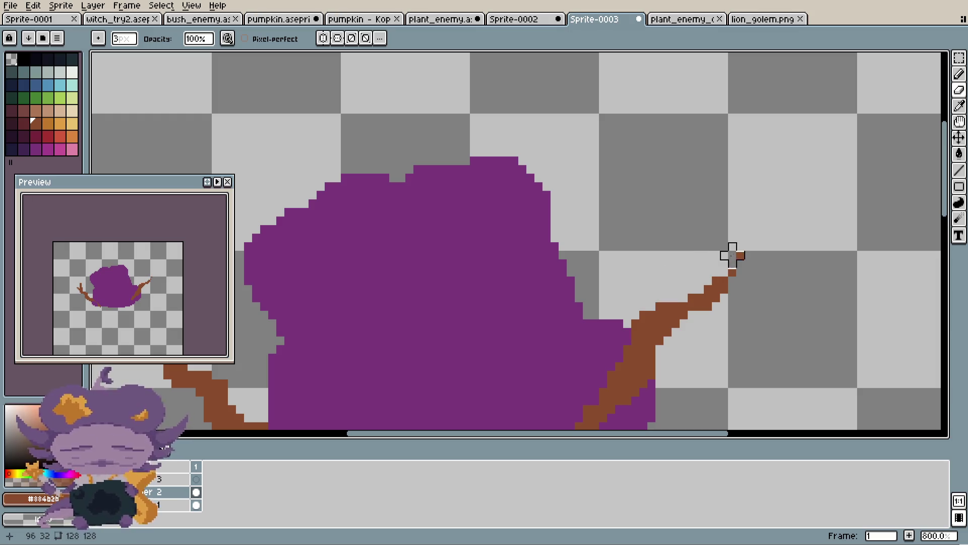
pyautogui.click(662, 19)
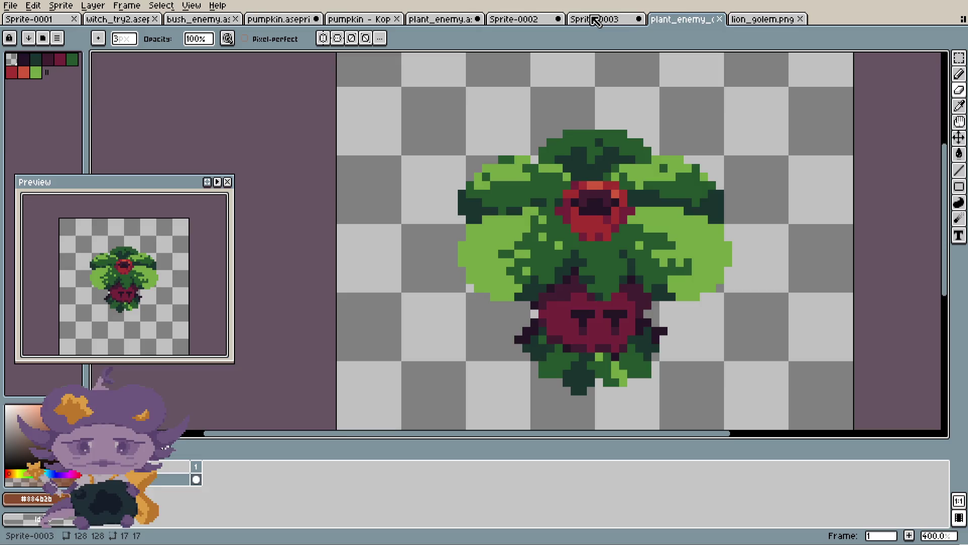
# - Browse the plant enemy, witch and lion golem sprites and play their animations for reference
pyautogui.click(522, 19)
pyautogui.click(415, 21)
pyautogui.press('Return')
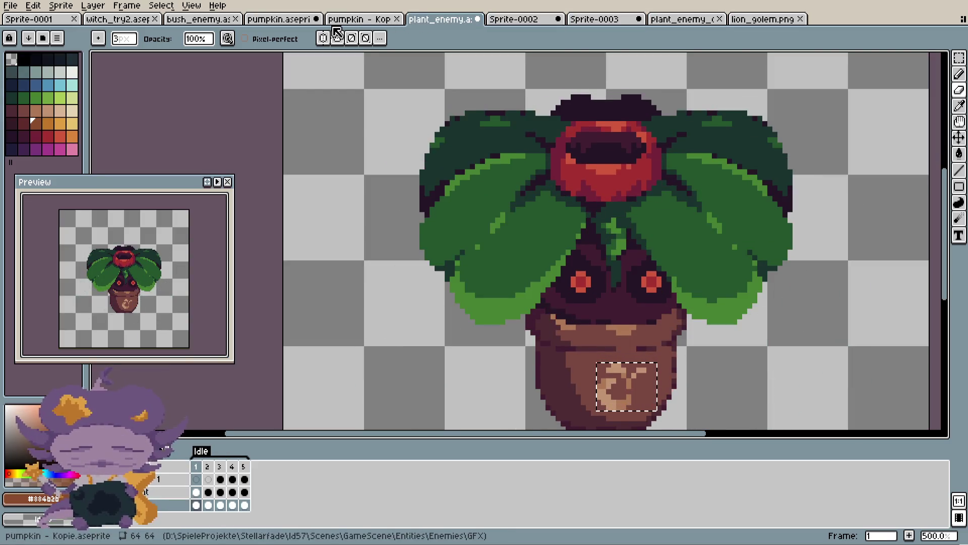
pyautogui.press('Return')
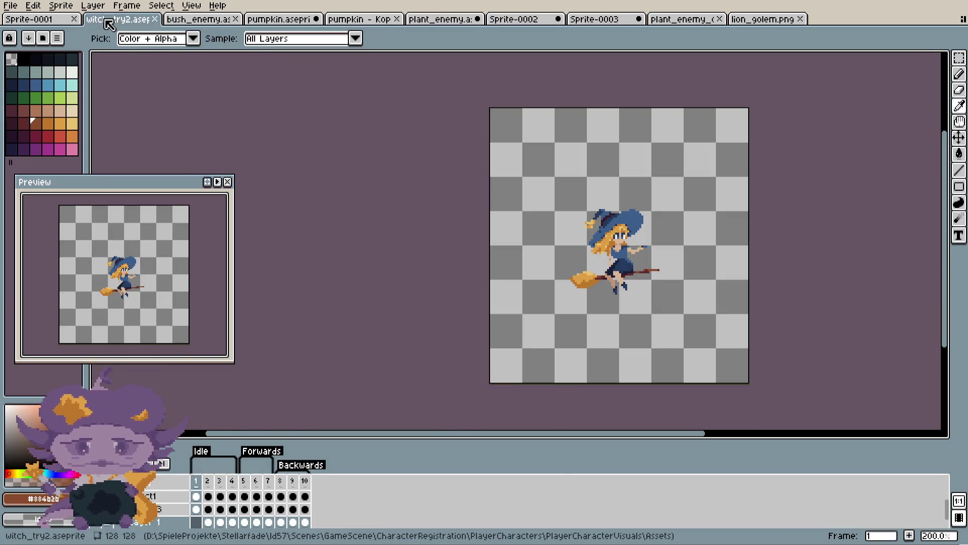
pyautogui.click(118, 19)
pyautogui.scroll(2, 488, 156)
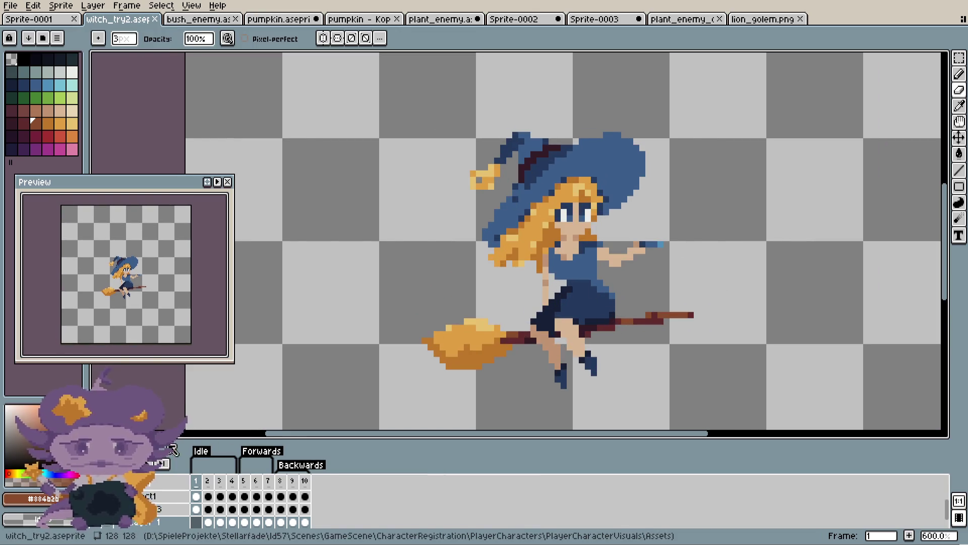
pyautogui.click(172, 461)
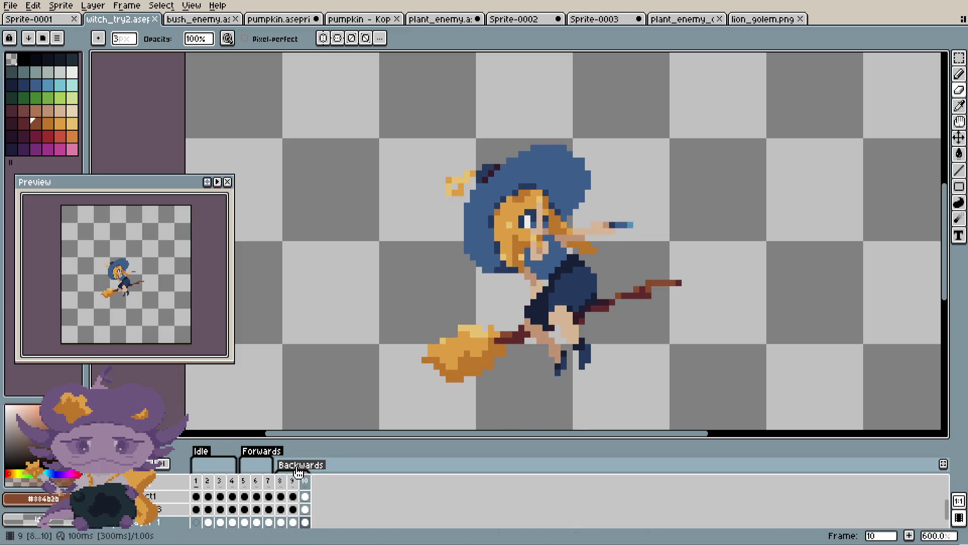
pyautogui.click(757, 19)
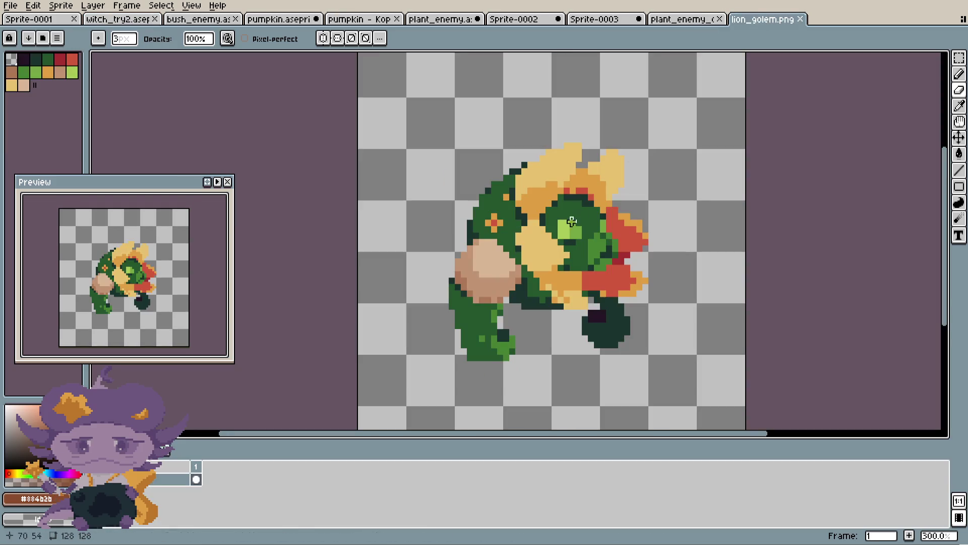
pyautogui.click(678, 19)
# - Return to Sprite-0003, extend the right branch upward and paint purple over its base
pyautogui.hotkey('ctrl', 'shift', 'Tab')
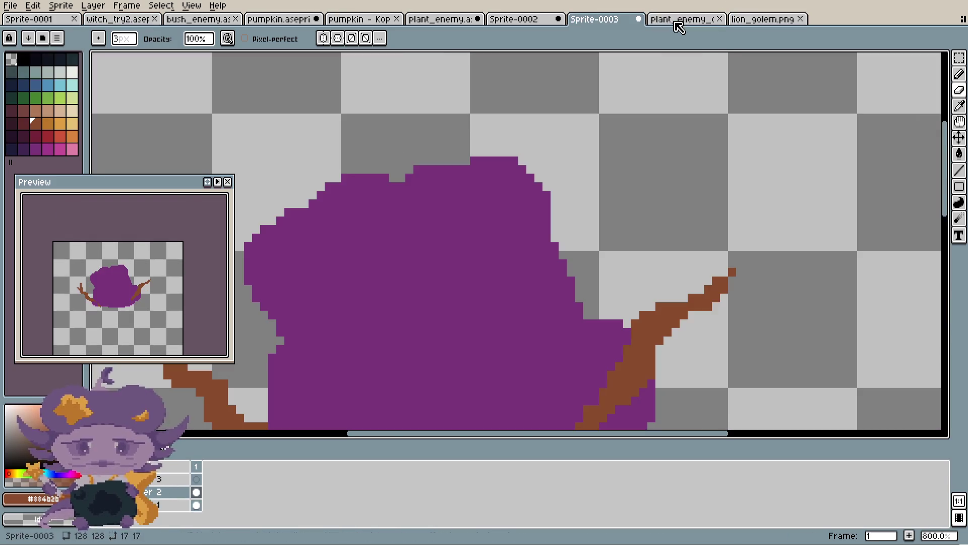
pyautogui.scroll(-1, 580, 217)
pyautogui.scroll(1, 648, 259)
pyautogui.press('b')
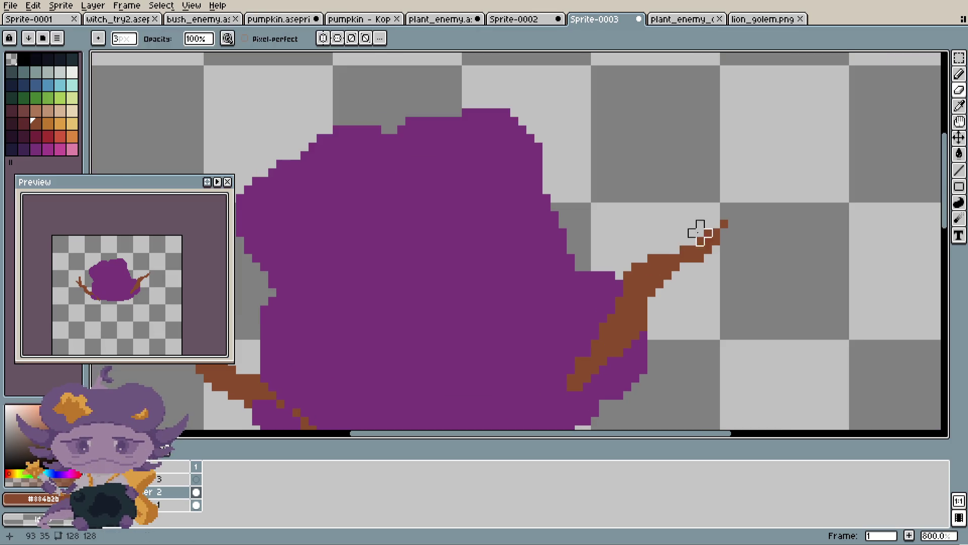
pyautogui.moveTo(700, 190); pyautogui.dragTo(705, 198)
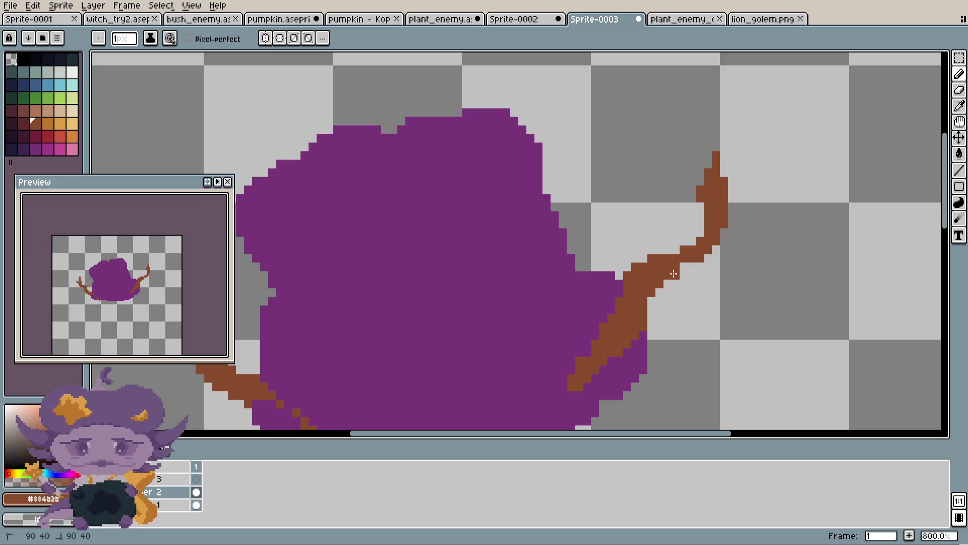
pyautogui.scroll(-2, 667, 276)
pyautogui.scroll(-2, 667, 277)
pyautogui.scroll(4, 658, 281)
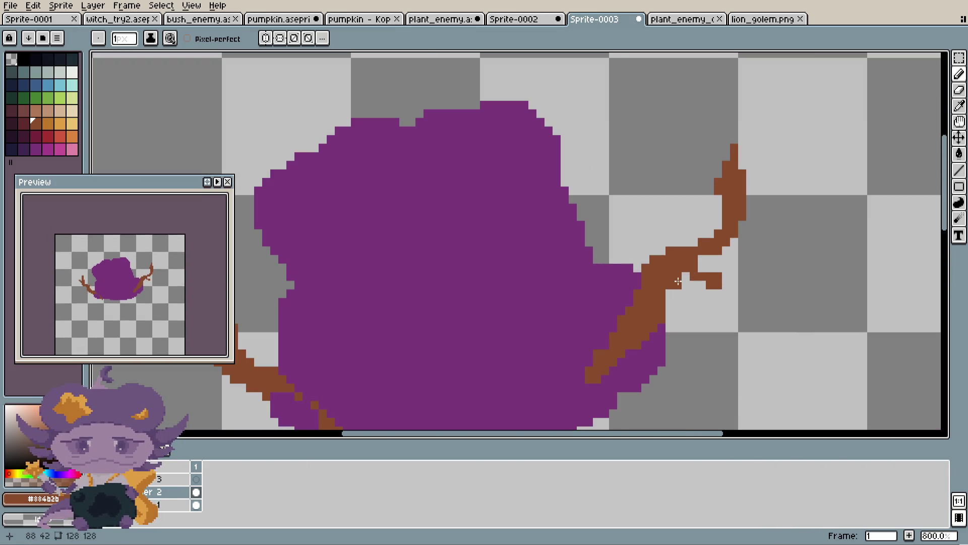
pyautogui.scroll(-1, 656, 283)
pyautogui.scroll(2, 583, 318)
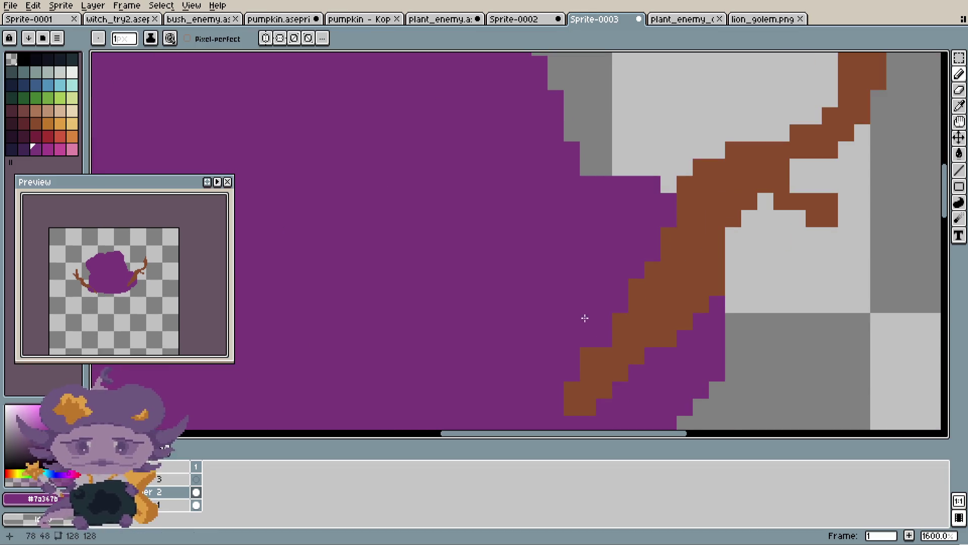
pyautogui.keyDown('alt'); pyautogui.click(583, 318); pyautogui.keyUp('alt')
pyautogui.moveTo(630, 313)
pyautogui.mouseDown()
pyautogui.moveTo(670, 263)
pyautogui.moveTo(653, 271)
pyautogui.mouseUp()
pyautogui.scroll(-4, 653, 270)
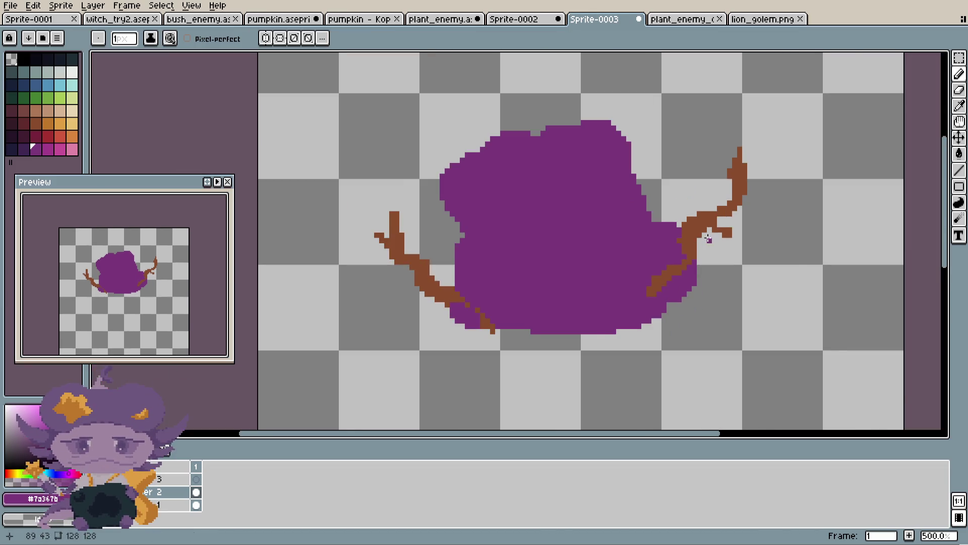
pyautogui.scroll(-1, 682, 251)
pyautogui.scroll(-2, 681, 251)
pyautogui.scroll(2, 688, 242)
pyautogui.scroll(2, 691, 237)
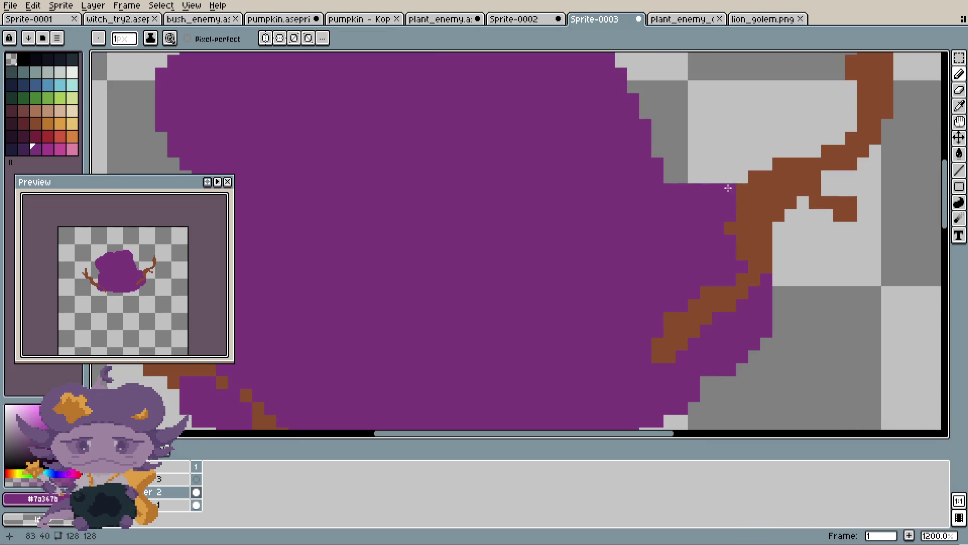
pyautogui.scroll(1, 694, 189)
# - Erase stray purple along the right edge, patch pixels by the branch, and pick dark green
pyautogui.press('e')
pyautogui.moveTo(693, 190)
pyautogui.mouseDown()
pyautogui.moveTo(692, 201)
pyautogui.moveTo(737, 229)
pyautogui.mouseUp()
pyautogui.scroll(-2, 780, 331)
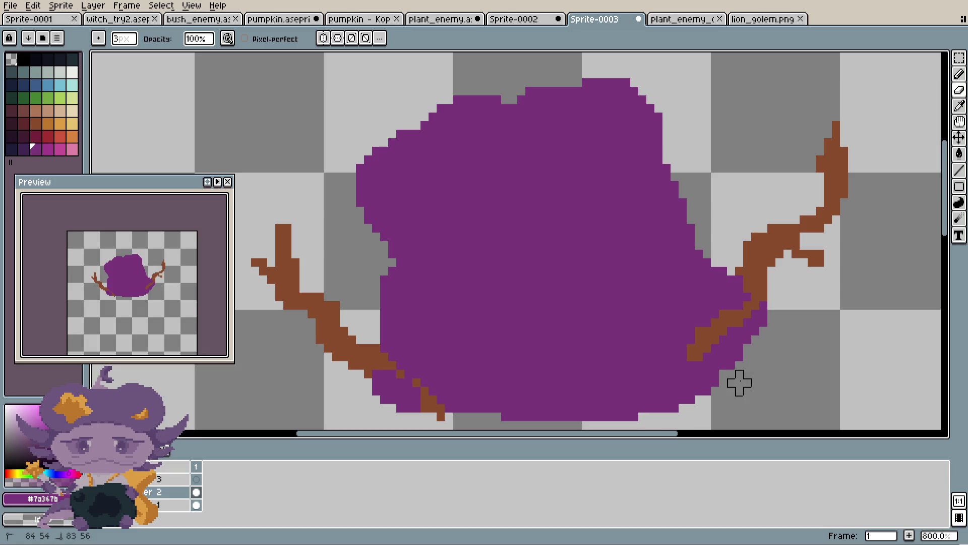
pyautogui.scroll(-1, 715, 341)
pyautogui.scroll(3, 741, 326)
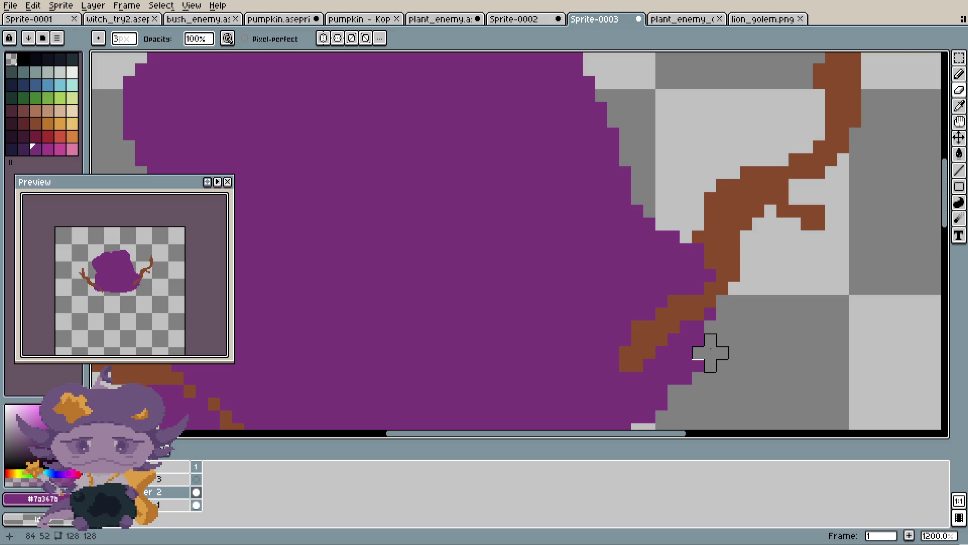
pyautogui.scroll(-1, 710, 352)
pyautogui.scroll(1, 780, 310)
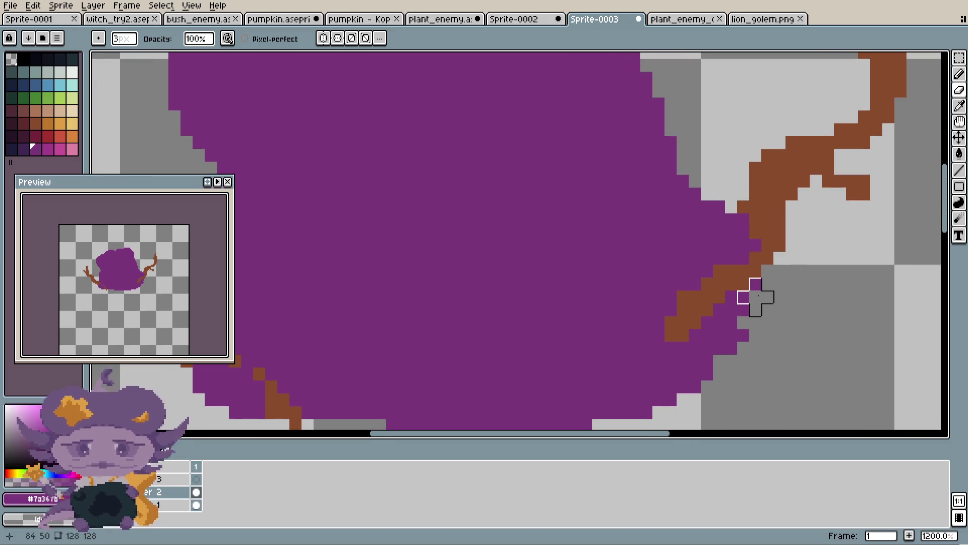
pyautogui.moveTo(756, 298)
pyautogui.mouseDown()
pyautogui.moveTo(719, 336)
pyautogui.moveTo(730, 308)
pyautogui.moveTo(696, 374)
pyautogui.mouseUp()
pyautogui.press('alt')
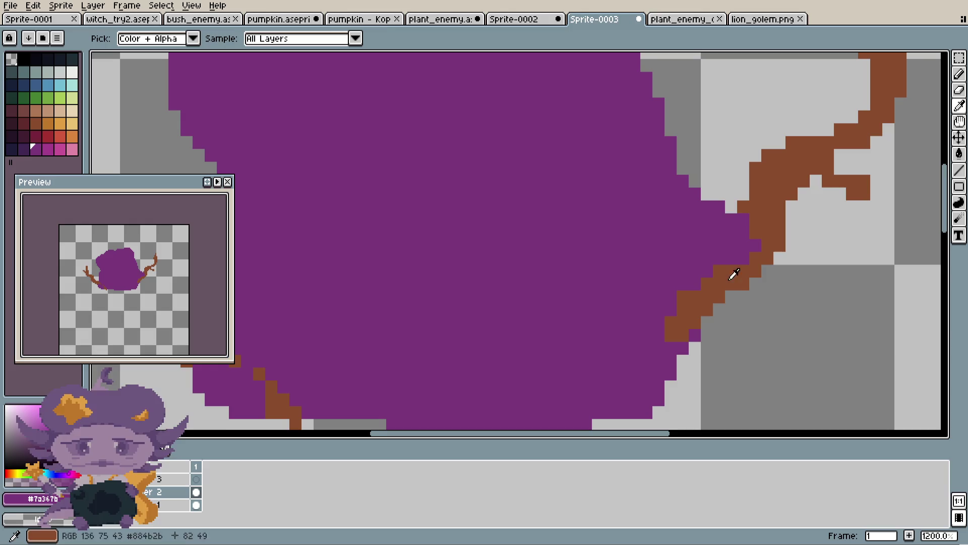
pyautogui.scroll(1, 731, 254)
pyautogui.click(777, 272)
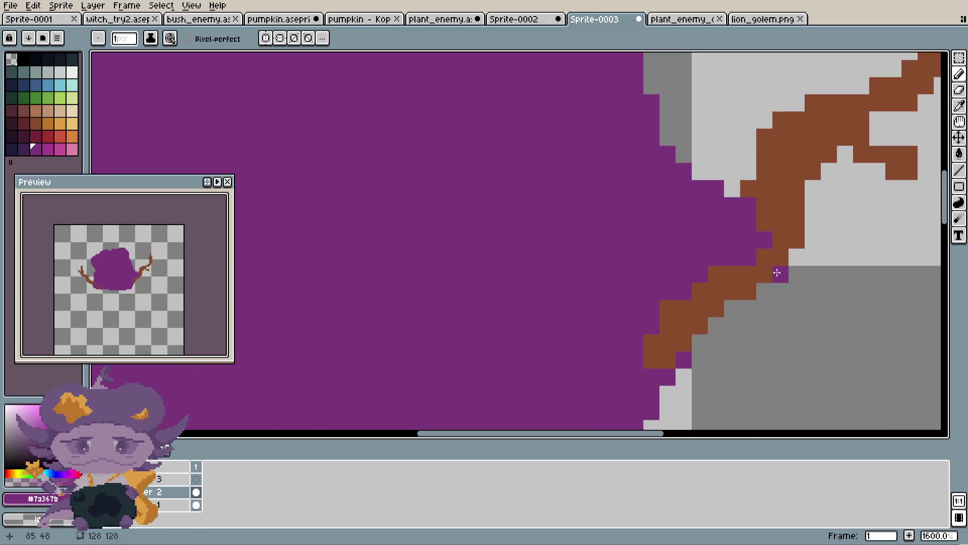
pyautogui.scroll(-4, 795, 265)
pyautogui.scroll(-1, 800, 263)
pyautogui.scroll(-1, 799, 263)
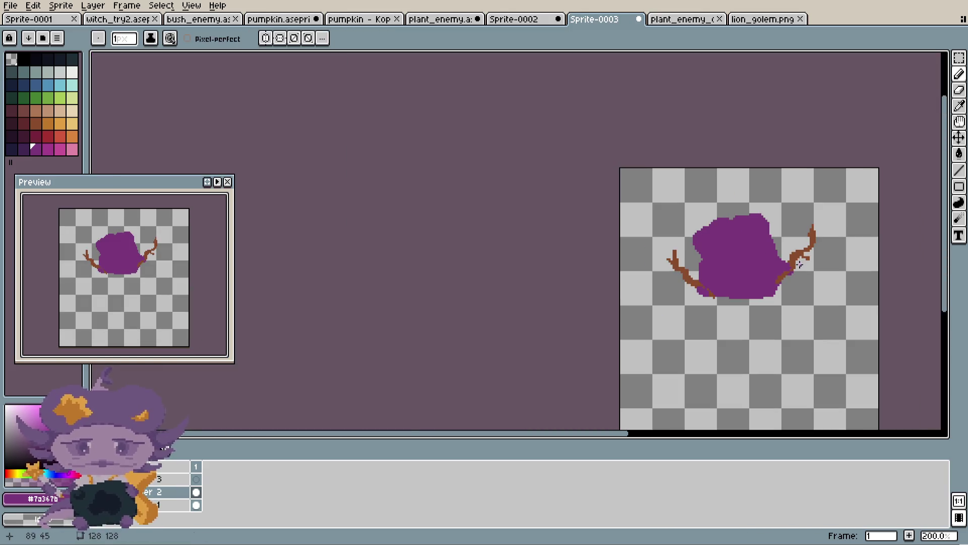
pyautogui.scroll(2, 799, 262)
pyautogui.scroll(5, 800, 263)
pyautogui.scroll(-5, 746, 294)
pyautogui.scroll(5, 746, 294)
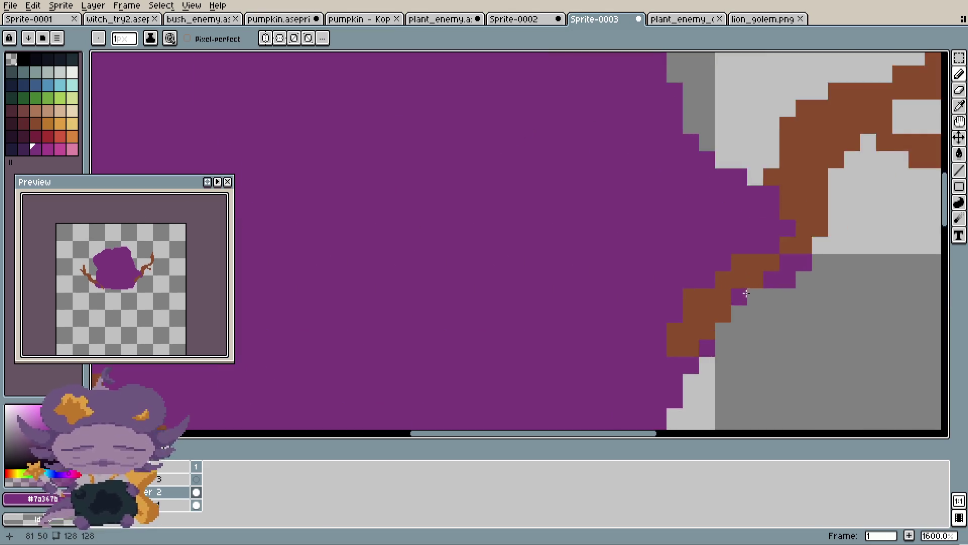
pyautogui.scroll(1, 746, 295)
pyautogui.click(772, 293)
pyautogui.scroll(-3, 807, 253)
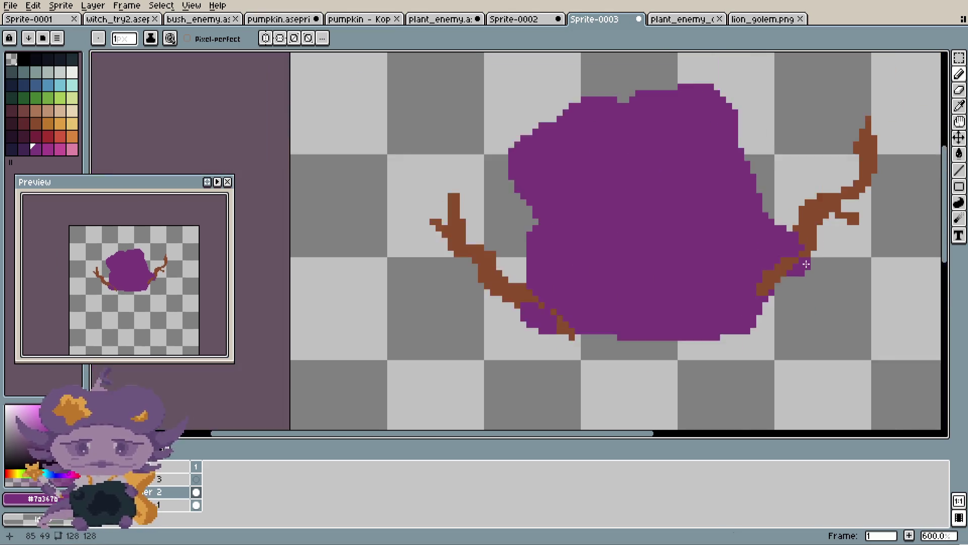
pyautogui.scroll(2, 807, 257)
pyautogui.scroll(-4, 819, 246)
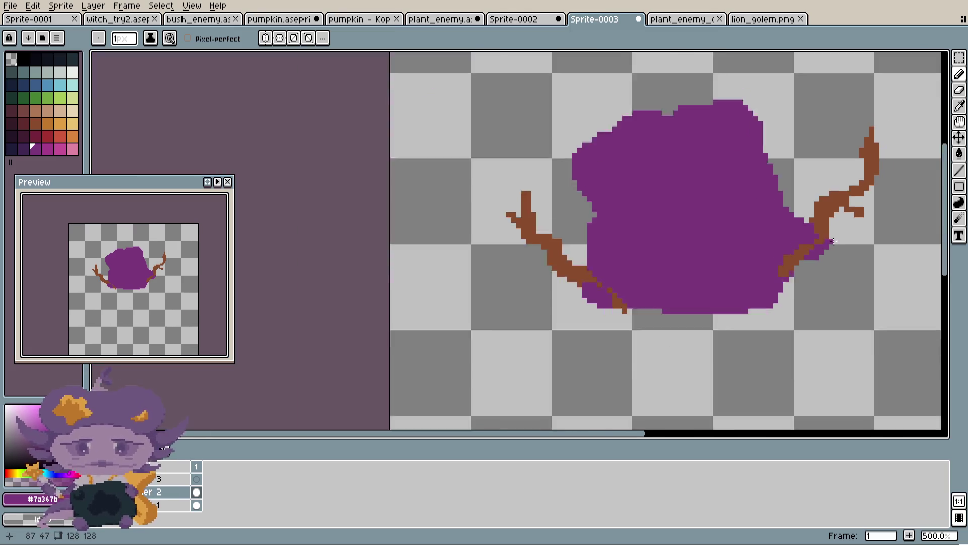
pyautogui.scroll(-2, 847, 228)
pyautogui.scroll(1, 787, 218)
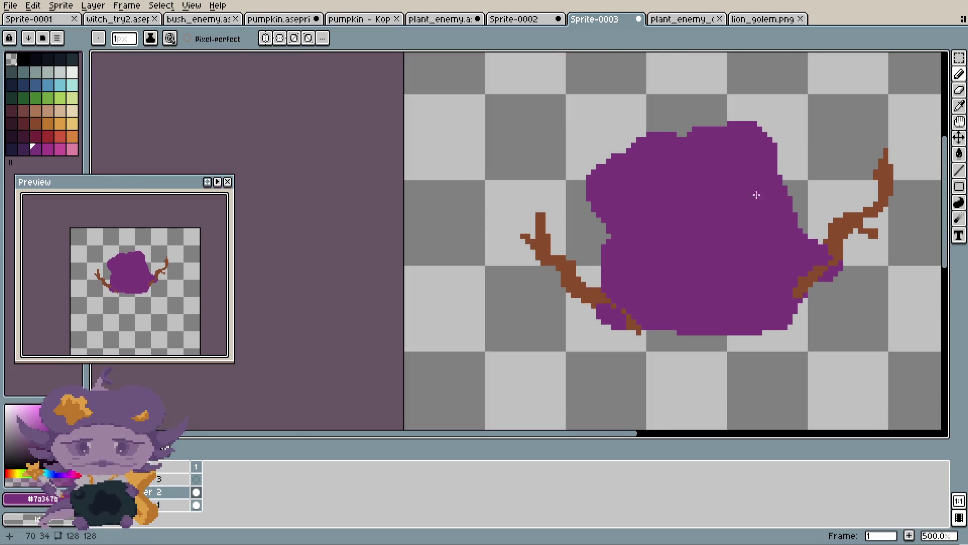
pyautogui.click(11, 97)
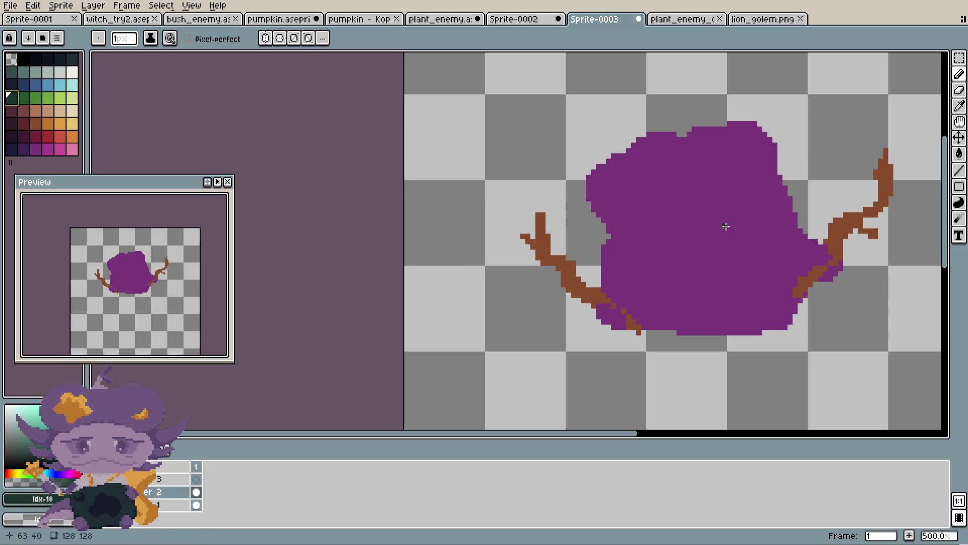
pyautogui.scroll(1, 768, 183)
pyautogui.scroll(5, 605, 209)
# - Paint a dark green bush over the body's top and dot lighter green blobs across it
pyautogui.moveTo(595, 228)
pyautogui.mouseDown()
pyautogui.moveTo(580, 182)
pyautogui.moveTo(755, 152)
pyautogui.moveTo(769, 200)
pyautogui.moveTo(719, 237)
pyautogui.moveTo(612, 223)
pyautogui.moveTo(742, 188)
pyautogui.moveTo(666, 195)
pyautogui.mouseUp()
pyautogui.scroll(-3, 649, 210)
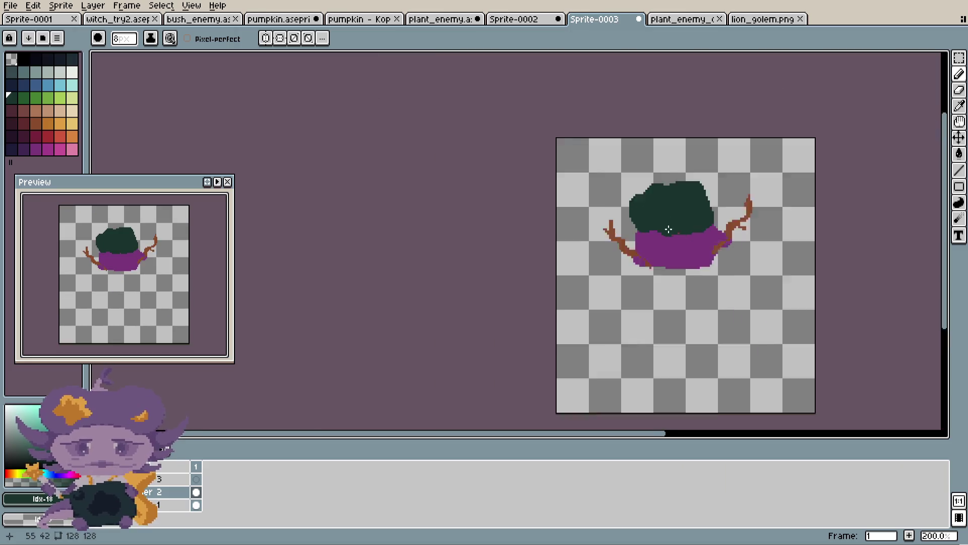
pyautogui.scroll(3, 666, 225)
pyautogui.click(24, 97)
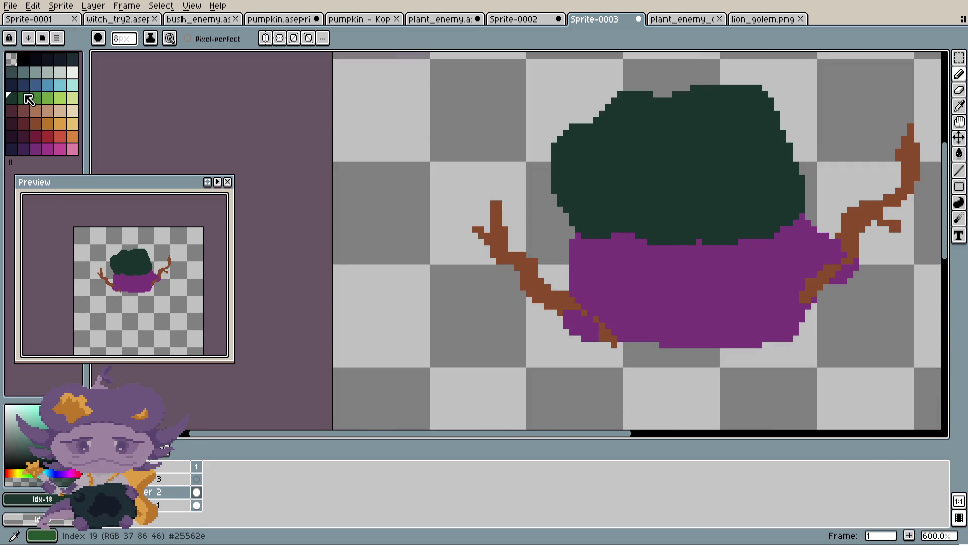
pyautogui.scroll(1, 596, 152)
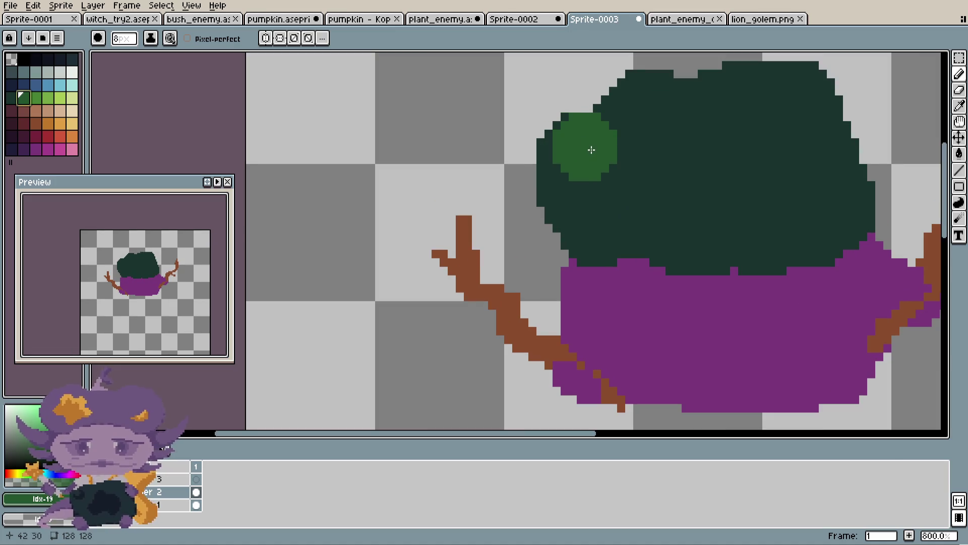
pyautogui.click(584, 150)
pyautogui.moveTo(662, 110); pyautogui.dragTo(700, 114)
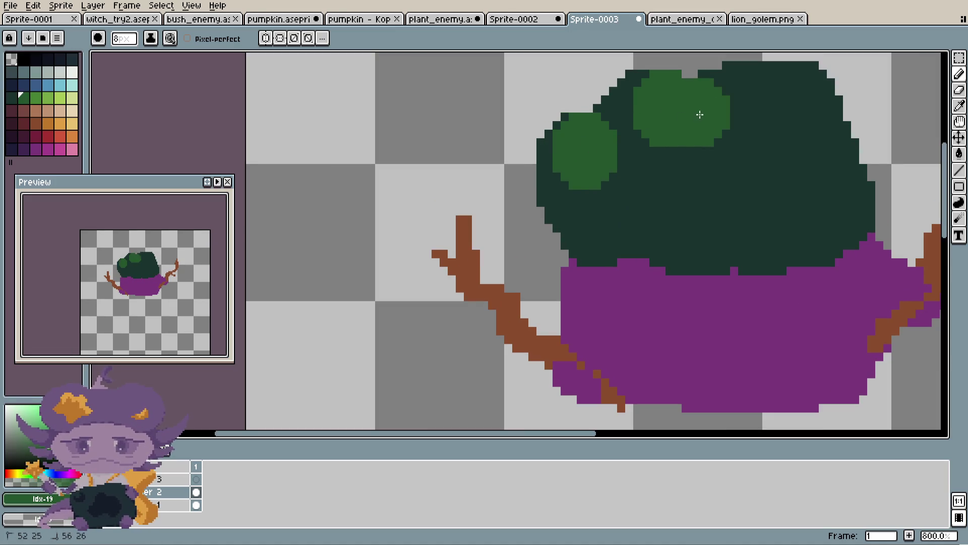
pyautogui.scroll(-1, 745, 86)
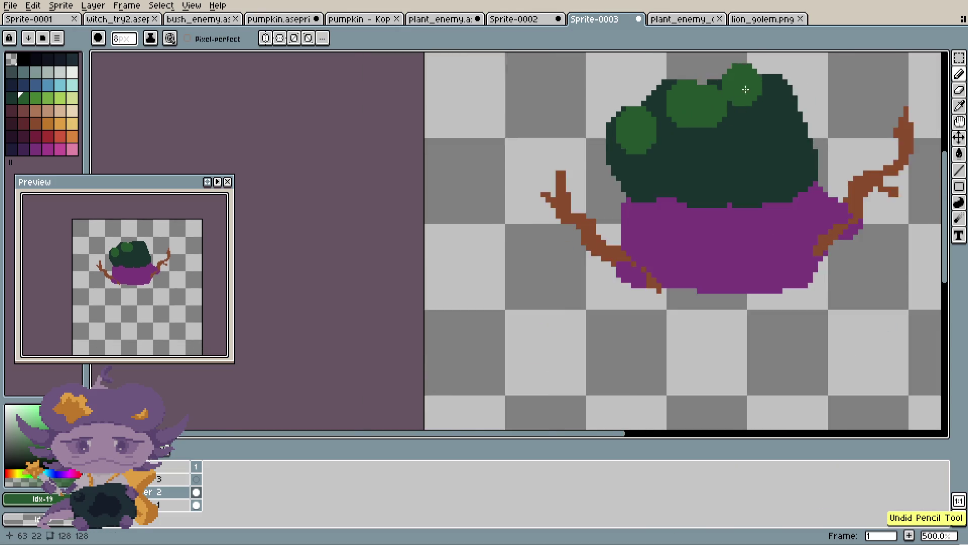
pyautogui.scroll(3, 754, 93)
pyautogui.moveTo(754, 94)
pyautogui.mouseDown()
pyautogui.moveTo(790, 114)
pyautogui.moveTo(812, 147)
pyautogui.mouseUp()
pyautogui.scroll(-4, 813, 151)
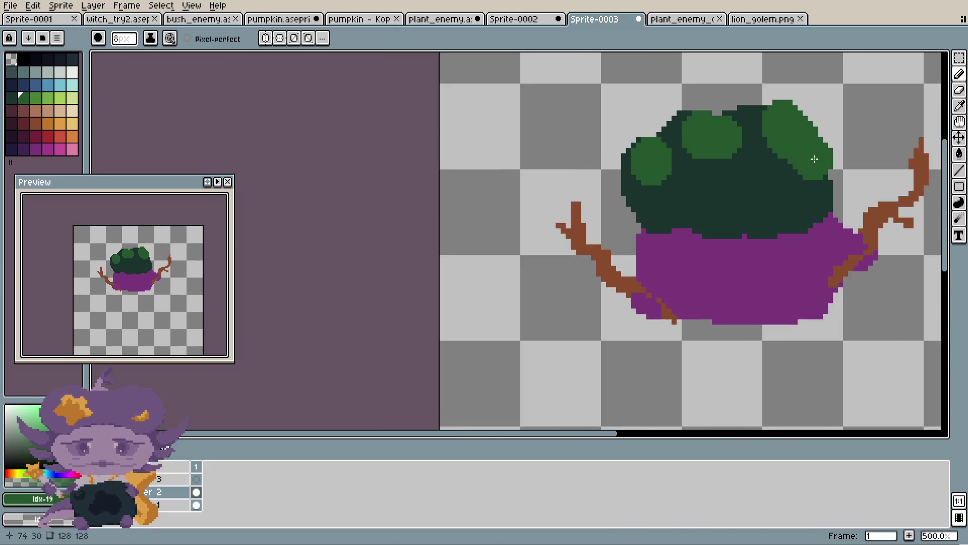
pyautogui.scroll(1, 813, 156)
pyautogui.scroll(-3, 793, 168)
pyautogui.scroll(3, 792, 188)
pyautogui.scroll(3, 765, 203)
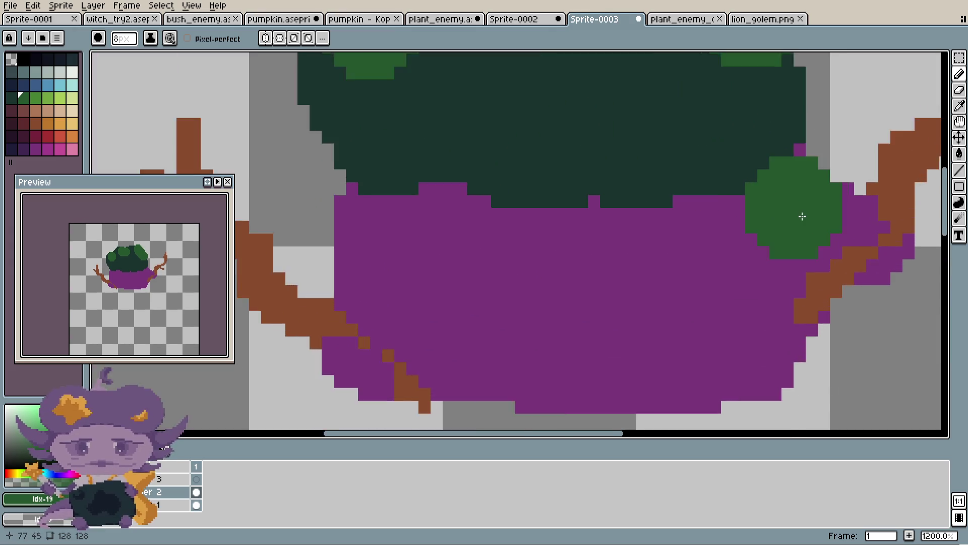
pyautogui.scroll(2, 802, 214)
pyautogui.hscroll(2, 869, 224)
# - With a 1-pixel brush, shade the leaf cluster on the right branch in darker green
pyautogui.press('-')
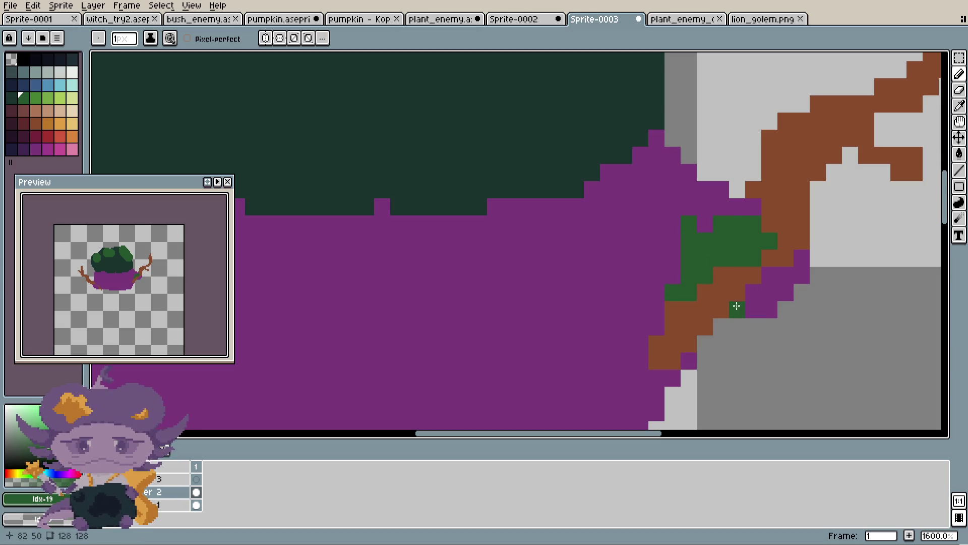
pyautogui.scroll(-3, 796, 271)
pyautogui.scroll(2, 796, 270)
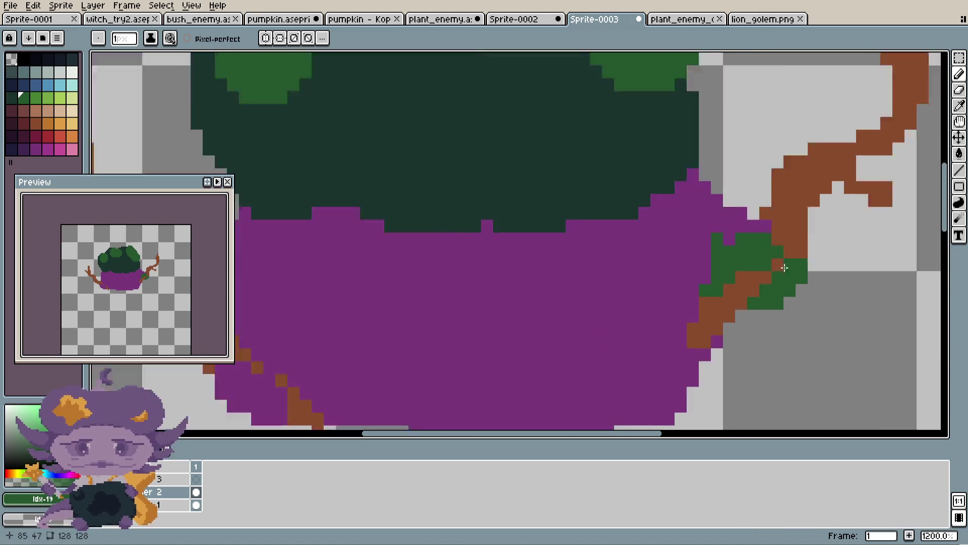
pyautogui.scroll(1, 797, 271)
pyautogui.click(15, 89)
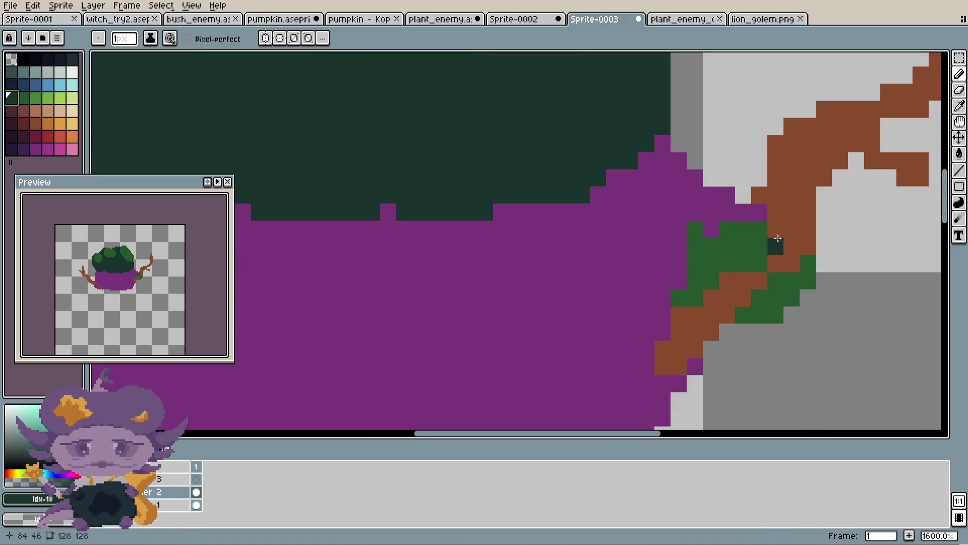
pyautogui.moveTo(759, 230); pyautogui.dragTo(743, 236)
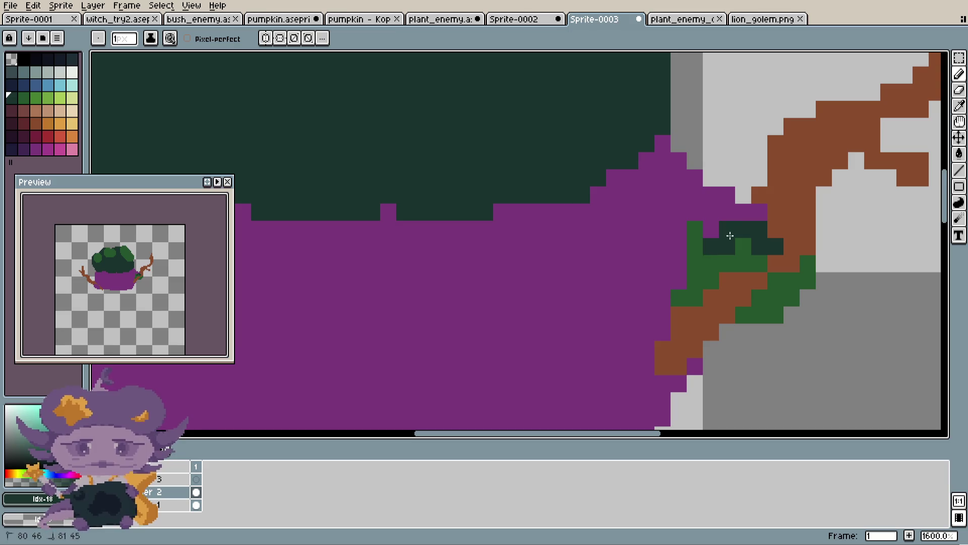
pyautogui.scroll(-4, 699, 276)
pyautogui.scroll(4, 698, 276)
pyautogui.scroll(2, 766, 261)
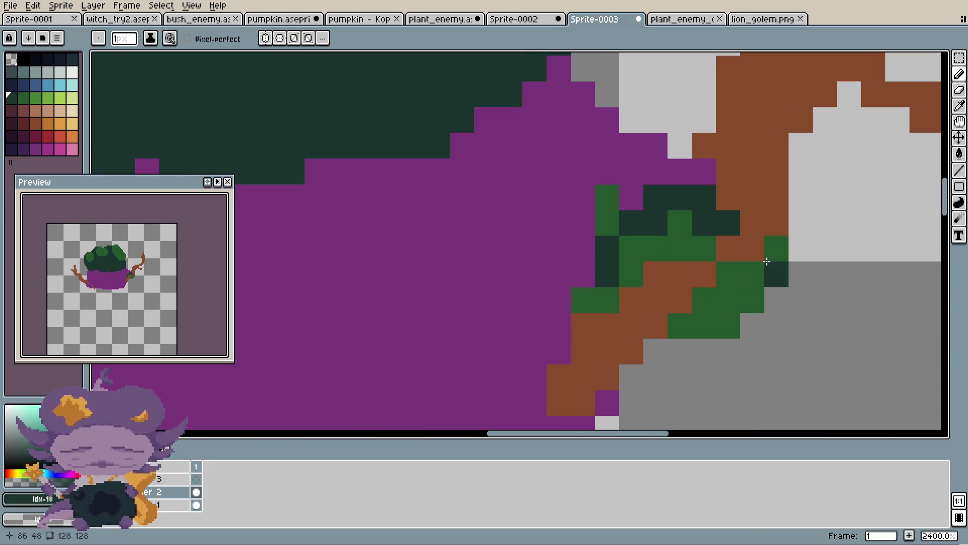
pyautogui.scroll(-4, 692, 324)
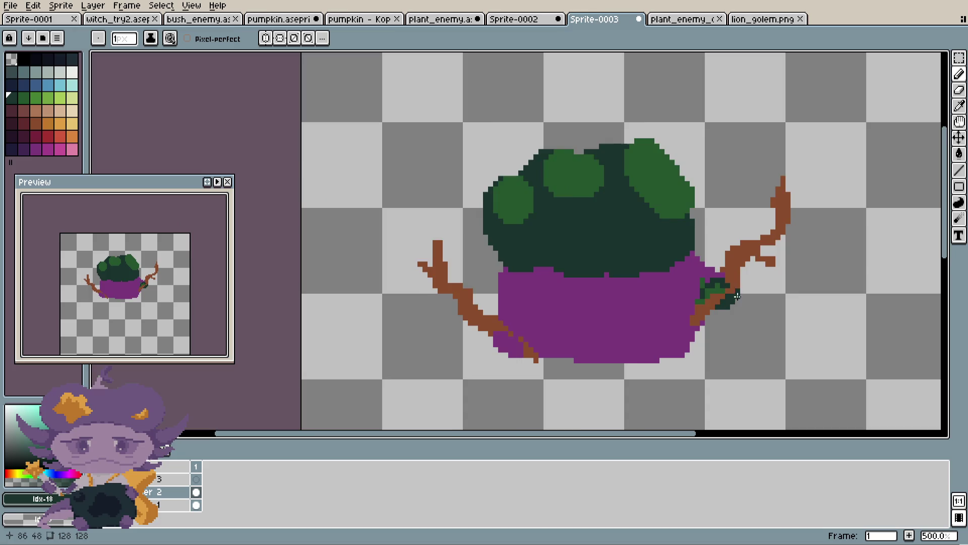
pyautogui.scroll(-1, 692, 324)
pyautogui.scroll(5, 718, 268)
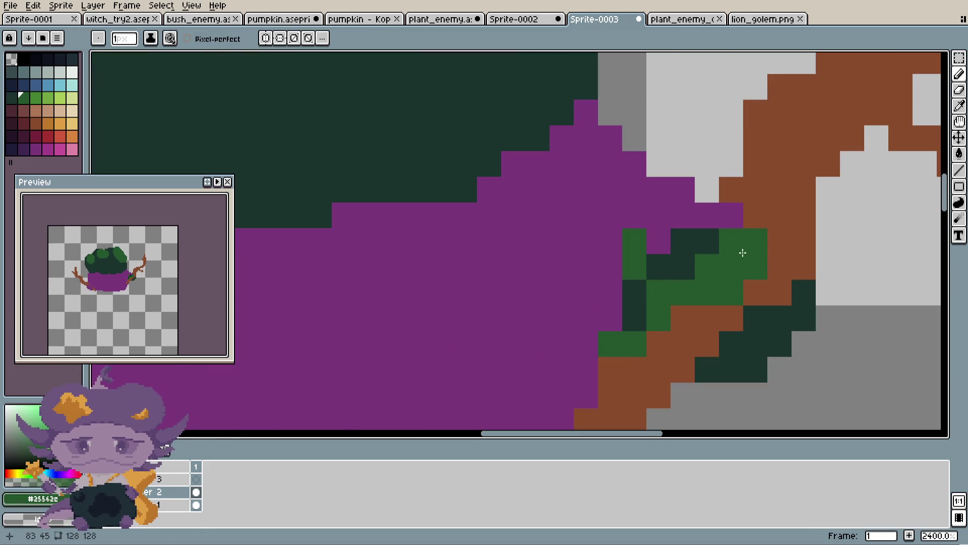
pyautogui.scroll(-1, 756, 254)
pyautogui.scroll(-3, 771, 257)
pyautogui.scroll(3, 775, 268)
pyautogui.press('e')
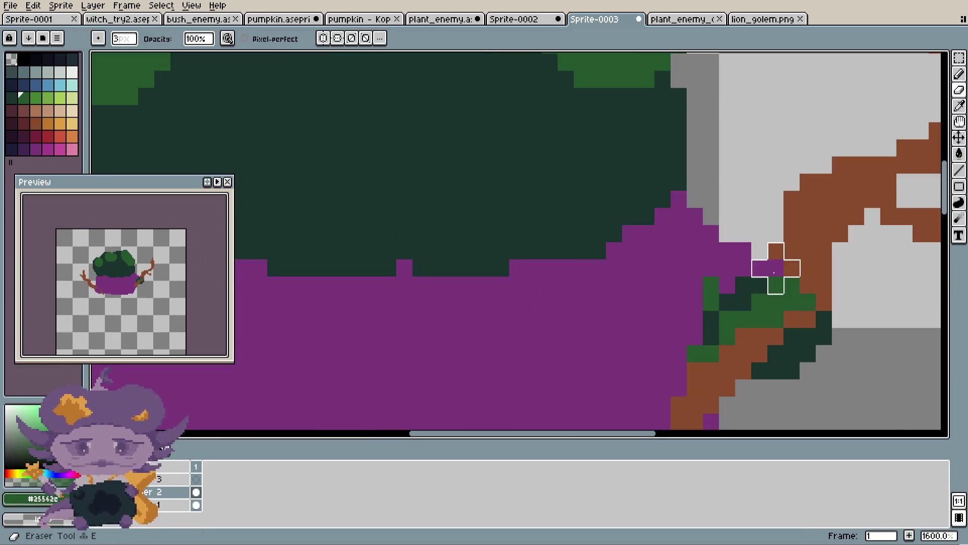
pyautogui.keyDown('alt'); pyautogui.click(781, 258); pyautogui.keyUp('alt')
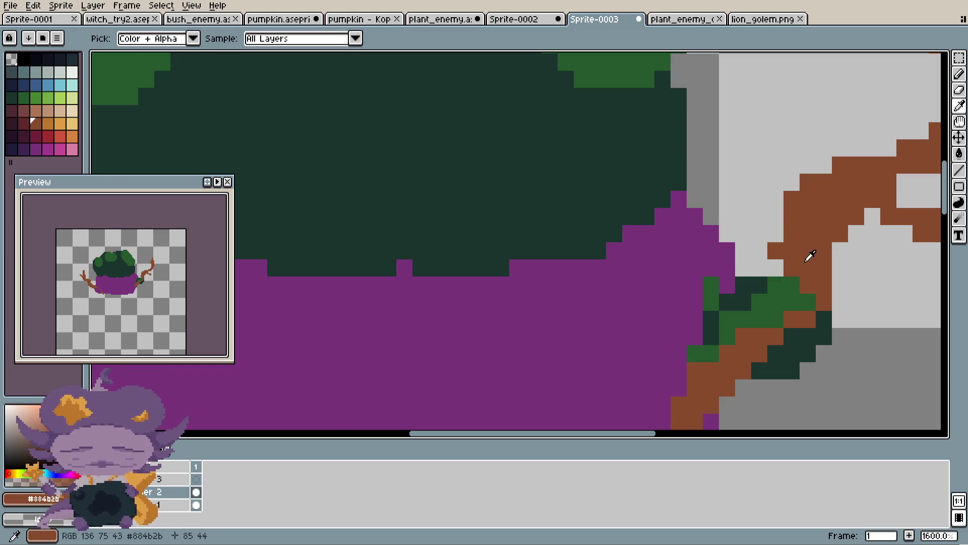
pyautogui.press('b')
pyautogui.scroll(-3, 762, 264)
pyautogui.scroll(2, 765, 266)
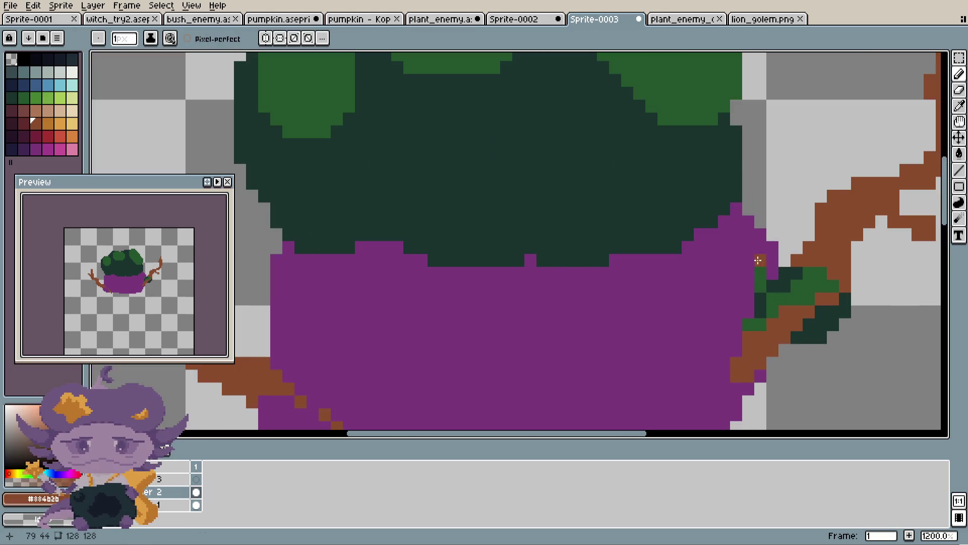
pyautogui.scroll(1, 766, 270)
# - Extend dark green leaves along the right branch, then pick the lighter green
pyautogui.keyDown('alt'); pyautogui.click(765, 269); pyautogui.keyUp('alt')
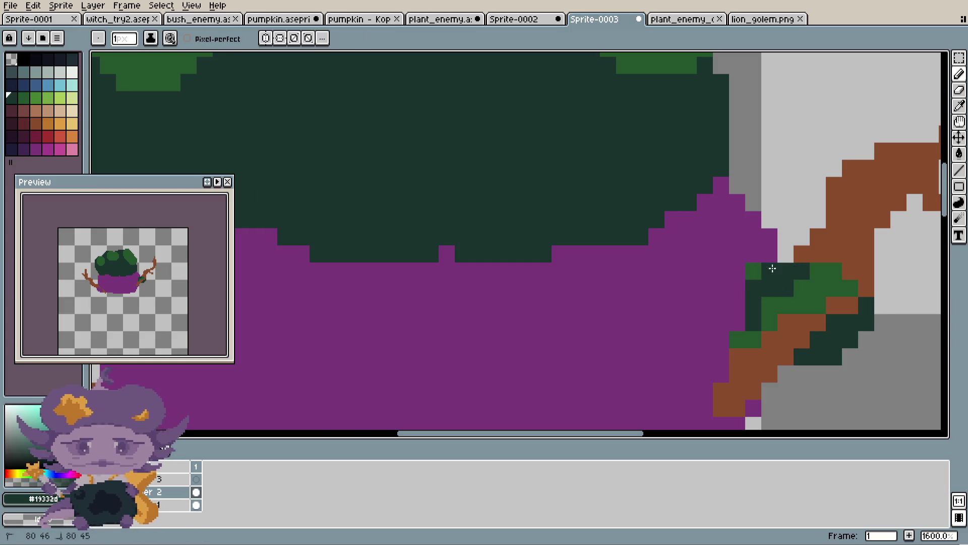
pyautogui.scroll(-2, 754, 274)
pyautogui.scroll(2, 749, 275)
pyautogui.scroll(-2, 741, 276)
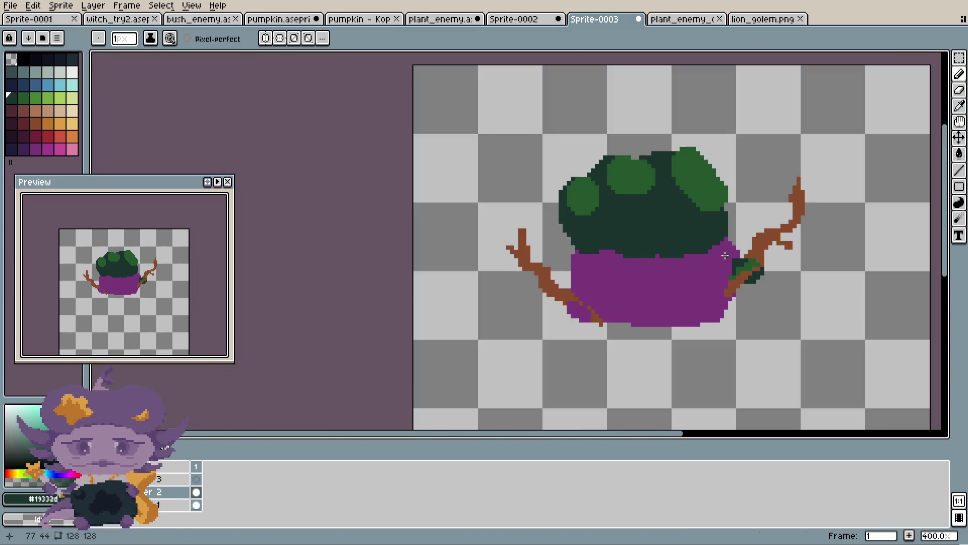
pyautogui.scroll(2, 730, 275)
pyautogui.click(723, 276)
pyautogui.moveTo(732, 286); pyautogui.dragTo(749, 221)
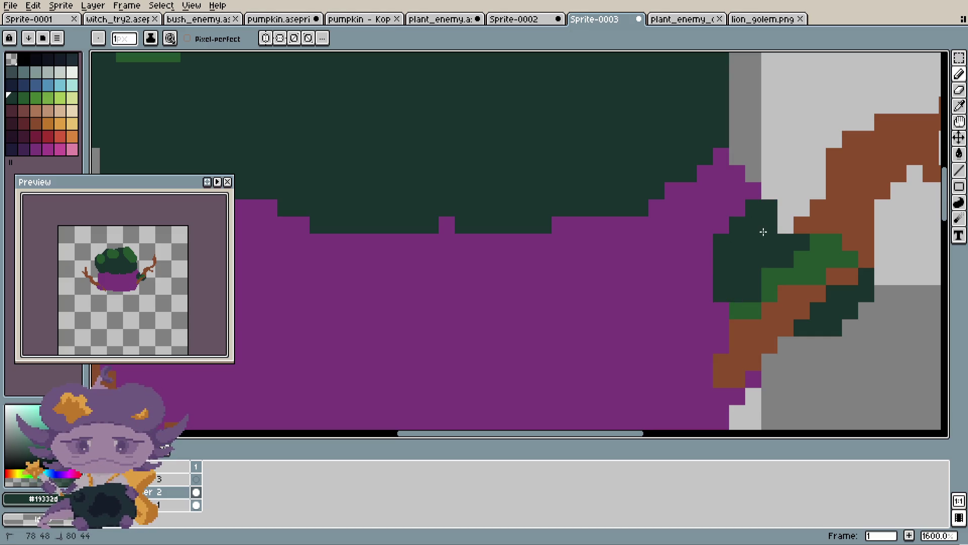
pyautogui.scroll(-4, 763, 232)
pyautogui.scroll(-2, 813, 217)
pyautogui.scroll(1, 779, 238)
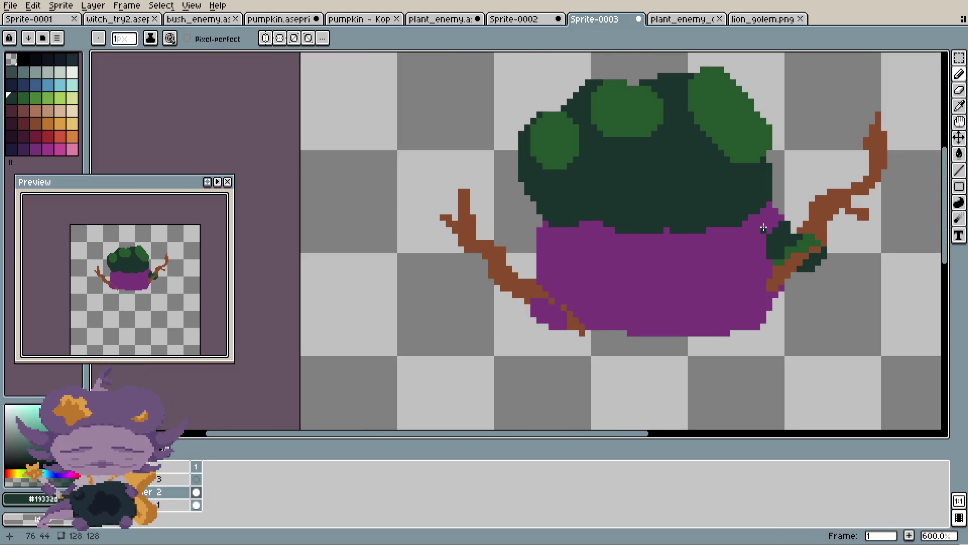
pyautogui.scroll(3, 534, 248)
pyautogui.scroll(-2, 653, 227)
pyautogui.scroll(-1, 682, 220)
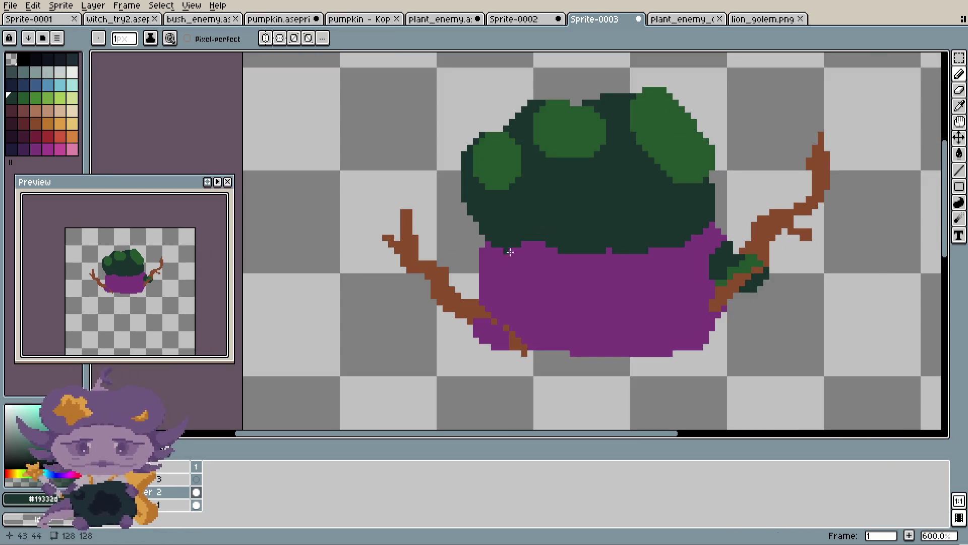
pyautogui.scroll(1, 611, 143)
pyautogui.keyDown('alt'); pyautogui.click(583, 135); pyautogui.keyUp('alt')
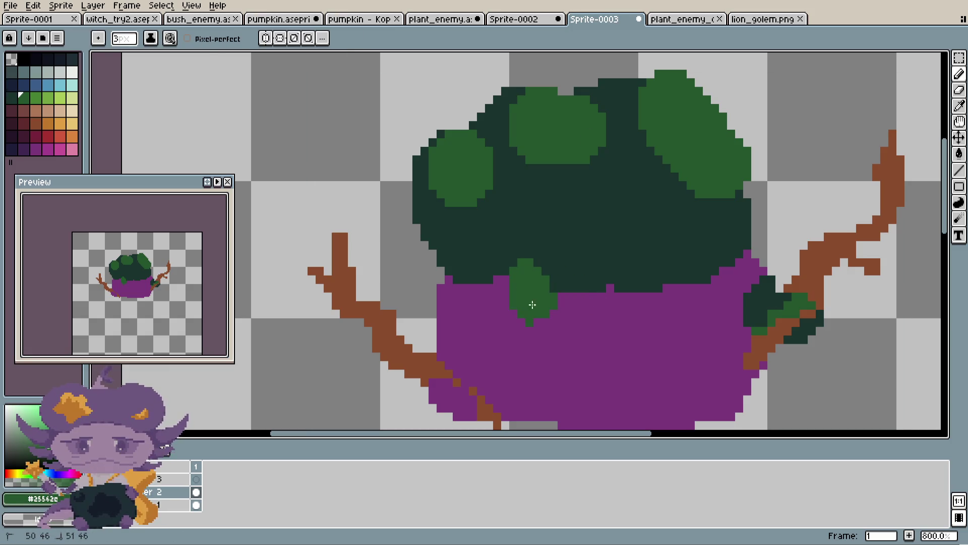
pyautogui.scroll(-4, 619, 293)
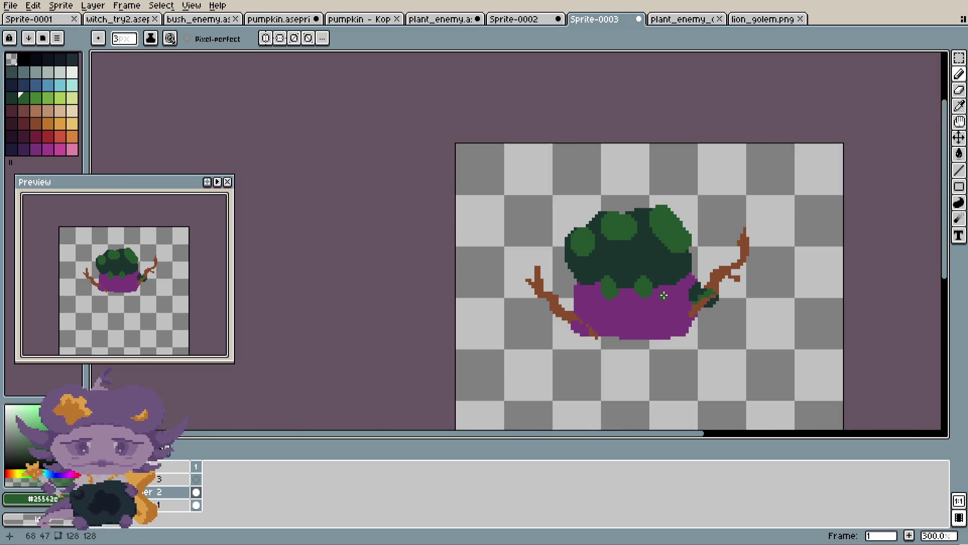
pyautogui.scroll(3, 630, 285)
# - Flood-fill the purple body dark green and enlarge the lighter green canopy patch
pyautogui.keyDown('alt'); pyautogui.click(634, 265); pyautogui.keyUp('alt')
pyautogui.press('g')
pyautogui.click(619, 327)
pyautogui.scroll(-2, 624, 322)
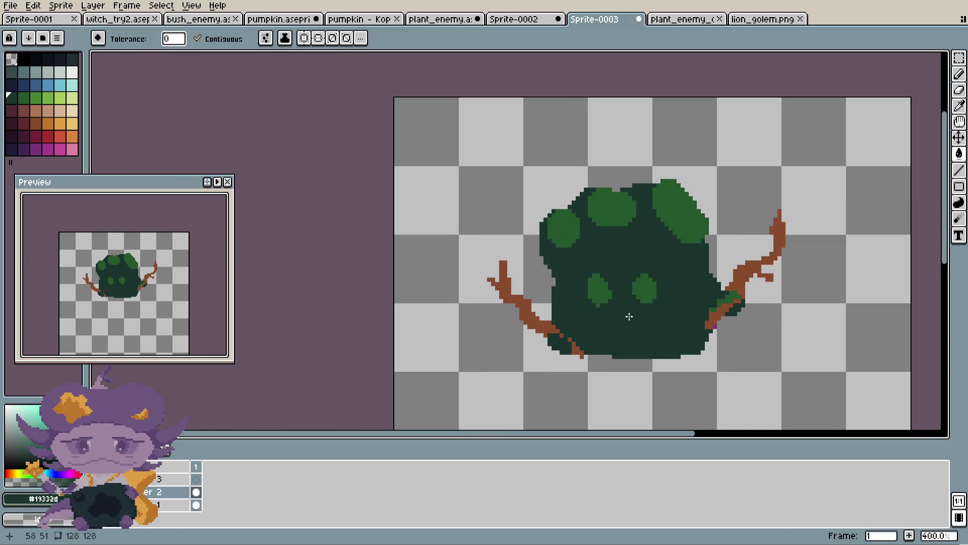
pyautogui.scroll(-1, 624, 322)
pyautogui.scroll(3, 622, 250)
pyautogui.keyDown('alt'); pyautogui.click(612, 154); pyautogui.keyUp('alt')
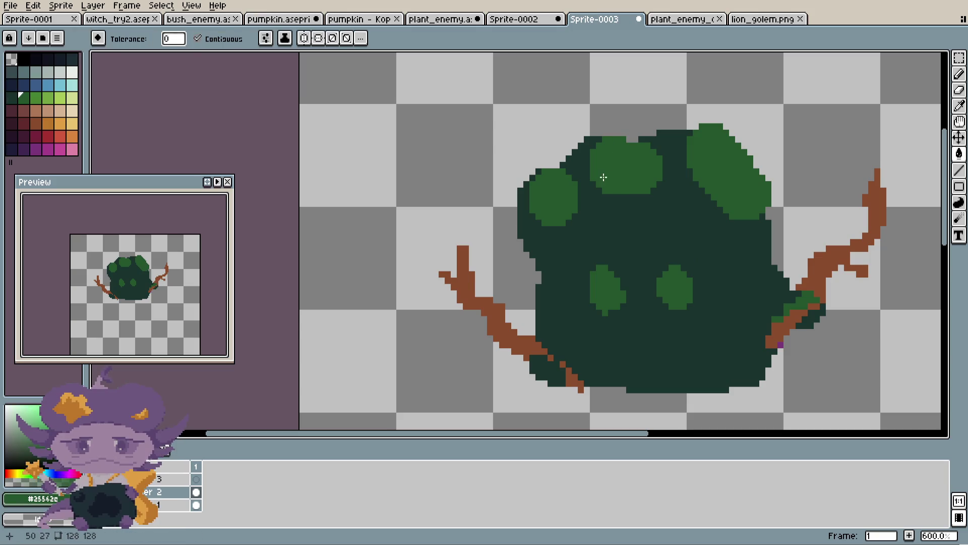
pyautogui.moveTo(605, 189); pyautogui.dragTo(639, 212)
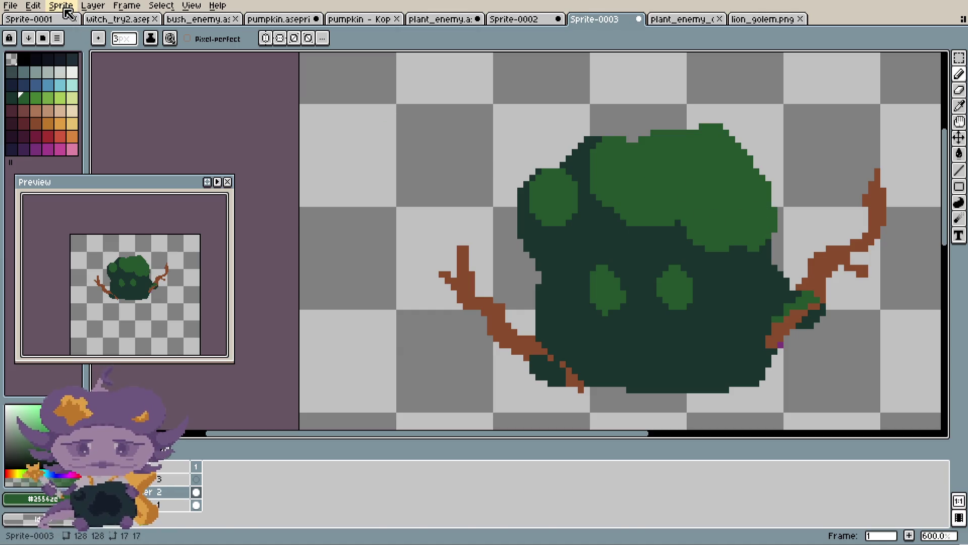
pyautogui.click(117, 19)
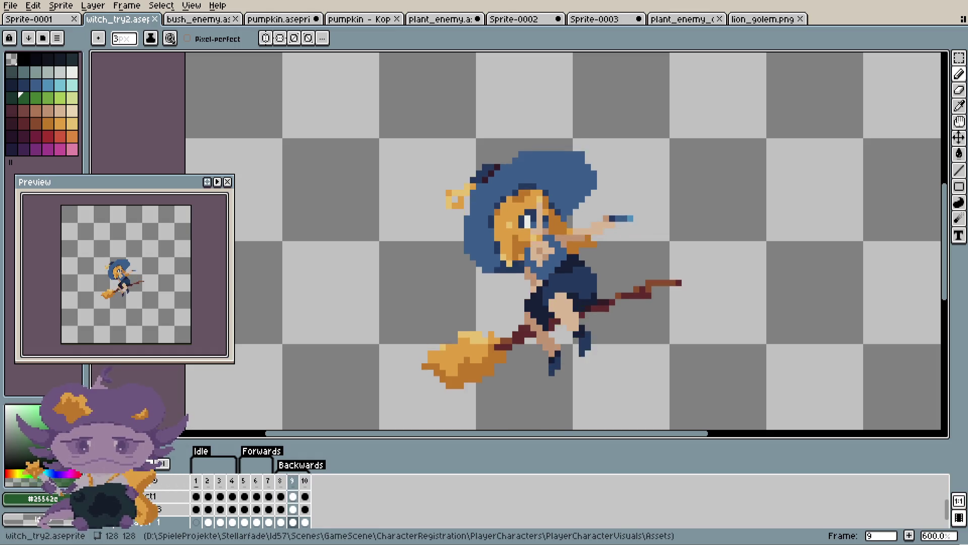
pyautogui.press('Right')
pyautogui.click(209, 482)
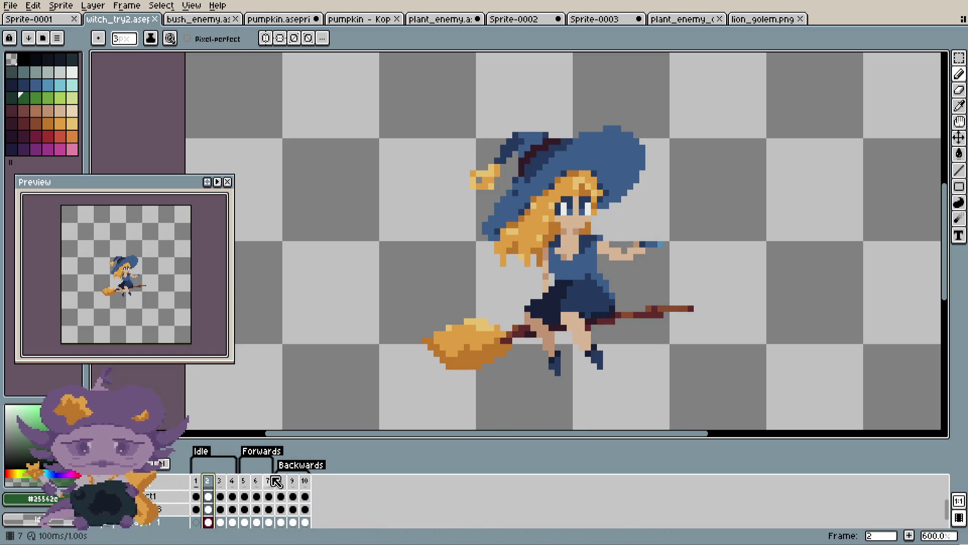
pyautogui.click(257, 483)
pyautogui.click(305, 481)
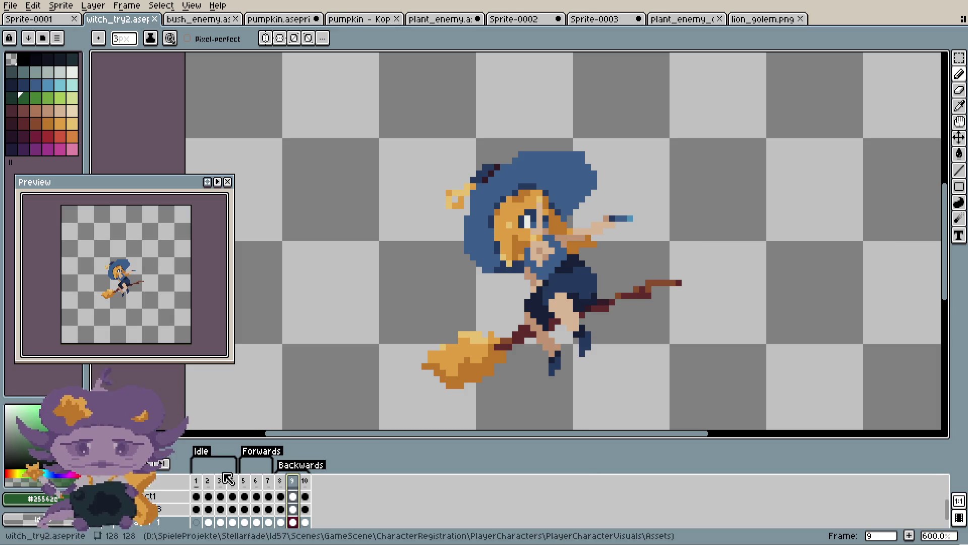
pyautogui.click(207, 482)
pyautogui.click(733, 14)
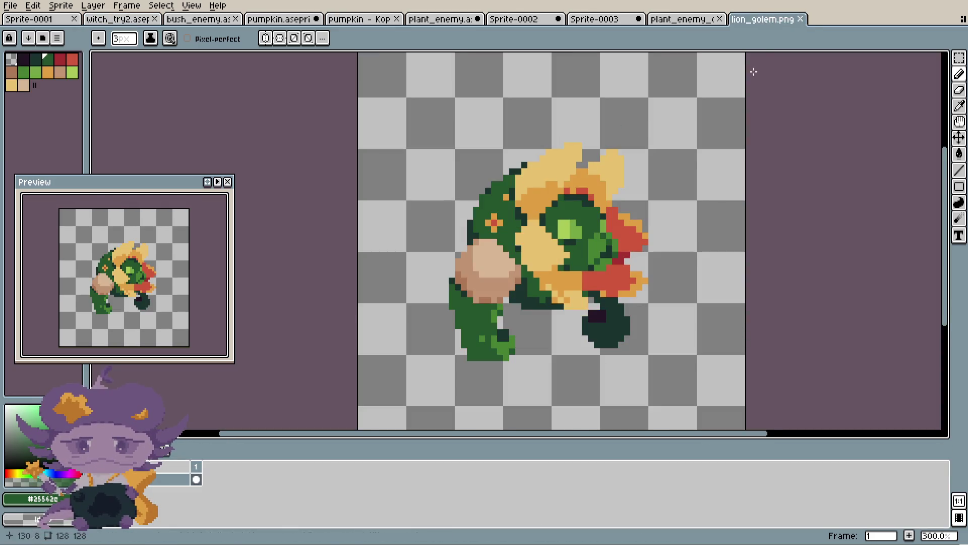
pyautogui.press('1')
pyautogui.click(695, 18)
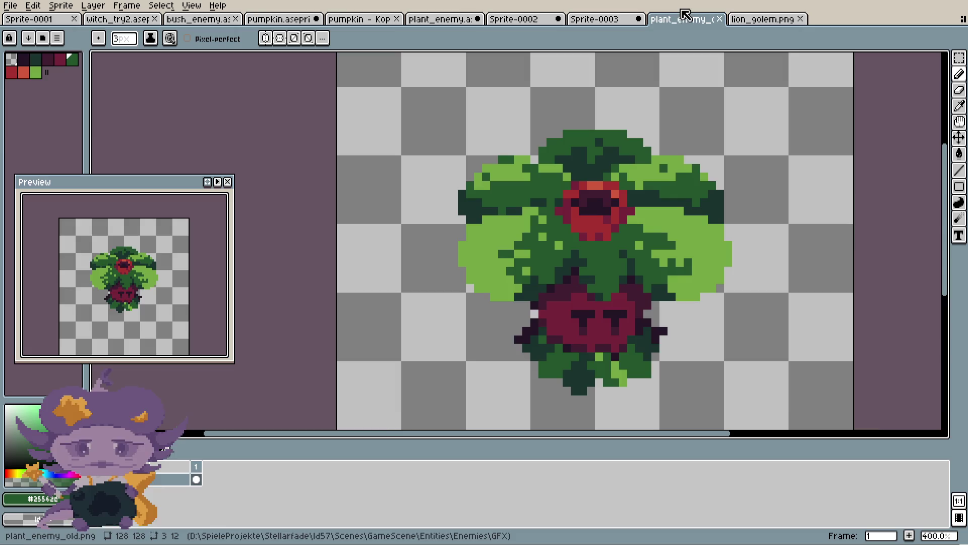
pyautogui.hotkey('ctrl', 'shift', 'Tab')
pyautogui.hotkey('ctrl', 'shift', 'Tab')
pyautogui.hotkey('ctrl', 'shift', 'Tab')
pyautogui.hotkey('ctrl', 'shift', 'Tab')
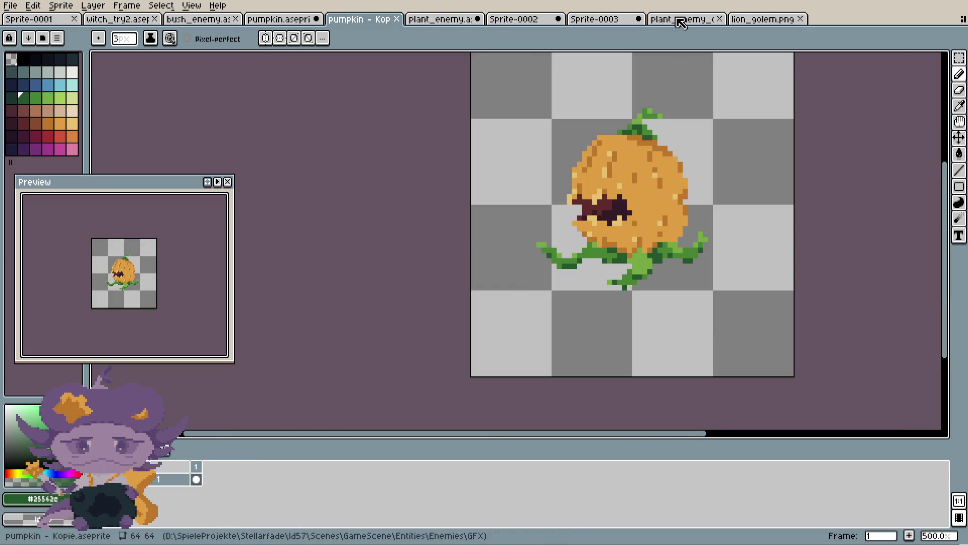
pyautogui.hotkey('ctrl', 'shift', 'Tab')
pyautogui.hotkey('ctrl', 'shift', 'Tab')
pyautogui.hotkey('ctrl', 'shift', 'Tab')
pyautogui.hotkey('ctrl', 'shift', 'Tab')
pyautogui.hotkey('ctrl', 'shift', 'Tab')
pyautogui.hotkey('ctrl', 'shift', 'Tab')
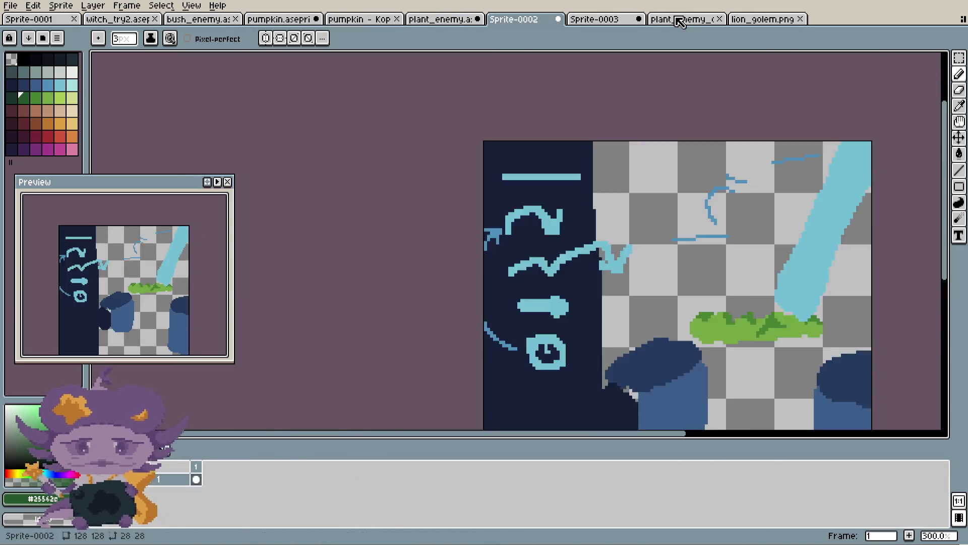
pyautogui.click(679, 19)
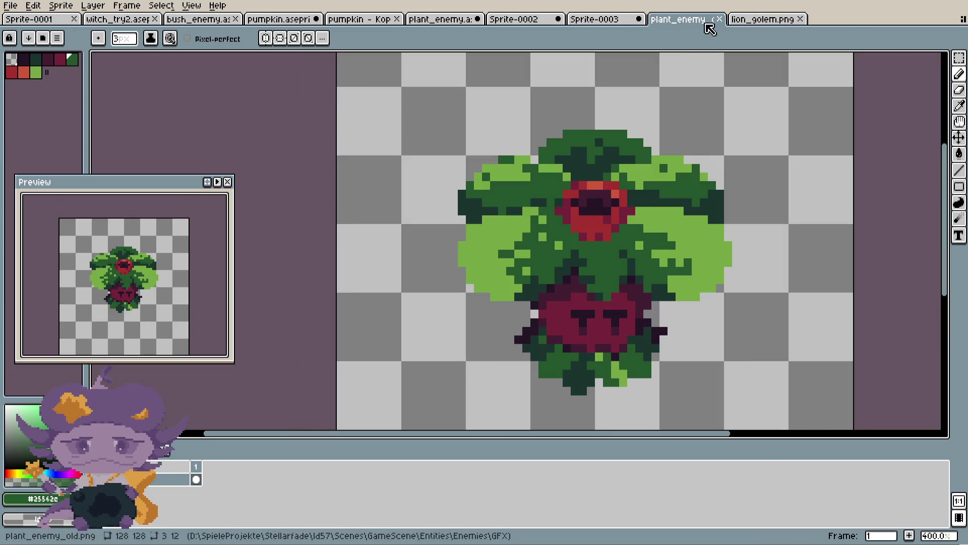
pyautogui.hotkey('ctrl', 'shift', 'Tab')
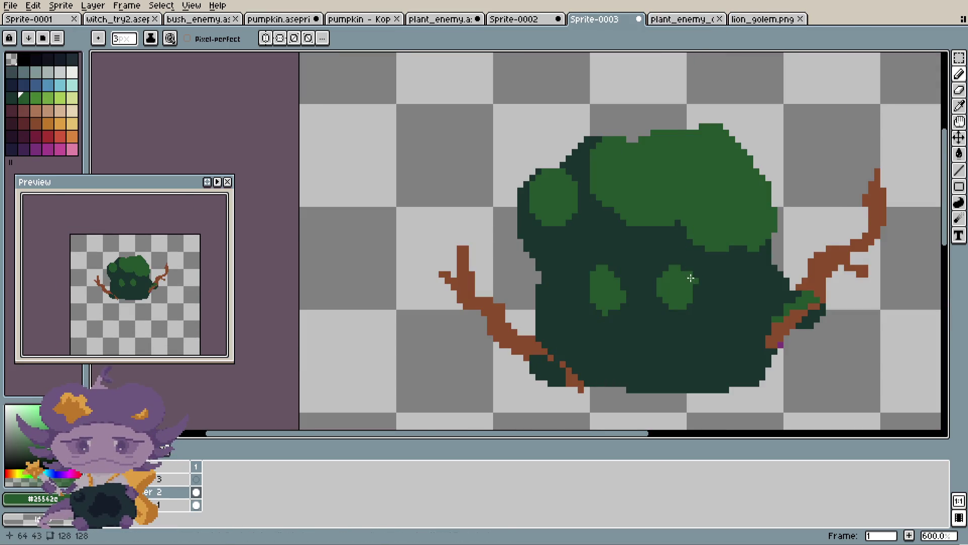
pyautogui.scroll(3, 691, 277)
pyautogui.scroll(-3, 674, 296)
pyautogui.scroll(1, 631, 242)
pyautogui.scroll(3, 506, 196)
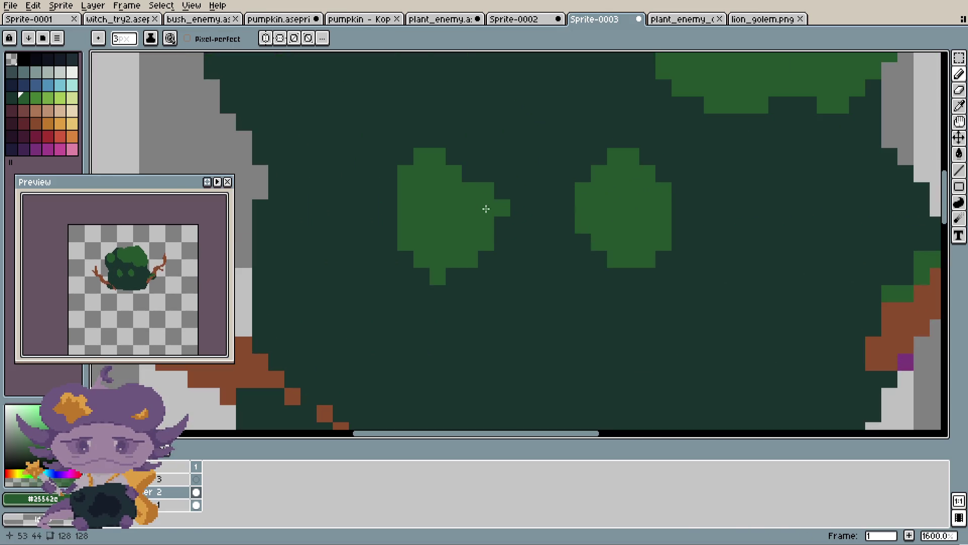
# - Remove the stray pixel and add light green 1px highlight columns to both eye spots
pyautogui.moveTo(492, 200); pyautogui.dragTo(454, 220)
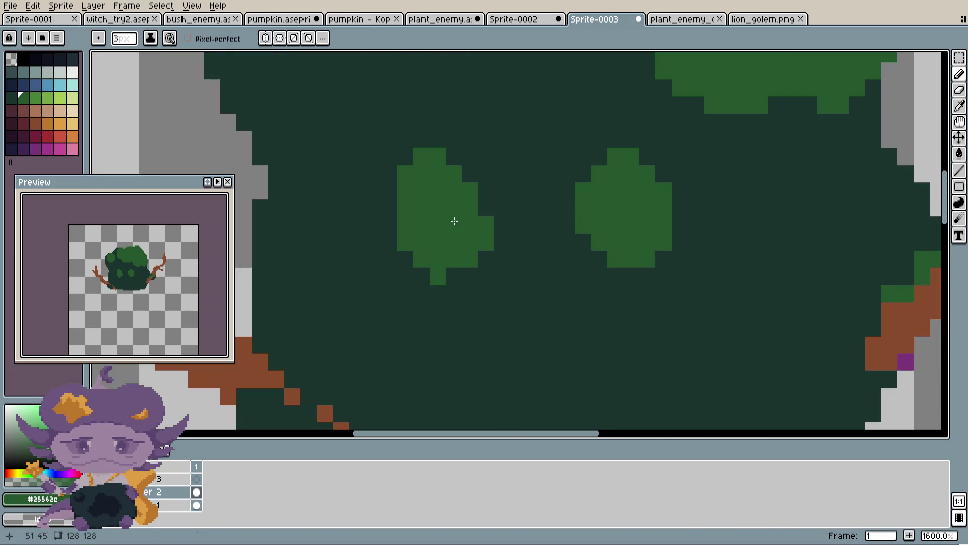
pyautogui.click(34, 96)
pyautogui.scroll(1, 465, 238)
pyautogui.press('-')
pyautogui.press('-')
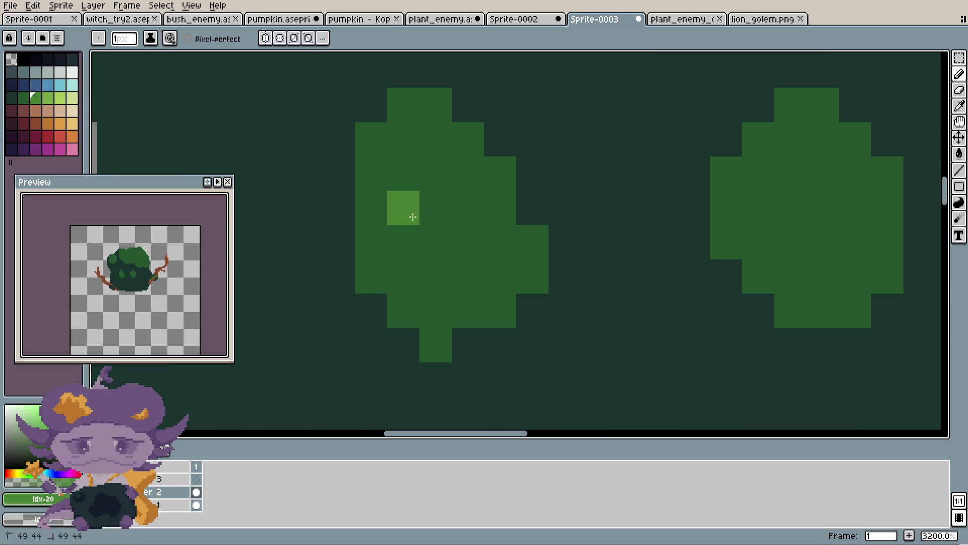
pyautogui.moveTo(413, 213)
pyautogui.mouseDown()
pyautogui.moveTo(421, 225)
pyautogui.moveTo(380, 240)
pyautogui.moveTo(444, 344)
pyautogui.mouseUp()
pyautogui.scroll(-4, 444, 345)
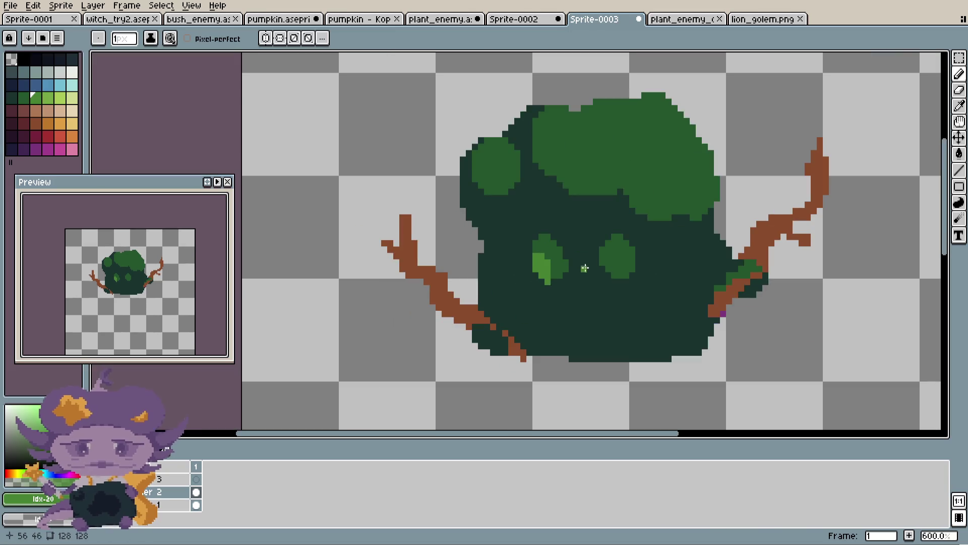
pyautogui.scroll(3, 499, 249)
pyautogui.hotkey('ctrl', 'z')
pyautogui.hotkey('ctrl', 'z')
pyautogui.hotkey('ctrl', 'z')
pyautogui.moveTo(514, 243)
pyautogui.mouseDown()
pyautogui.moveTo(508, 273)
pyautogui.moveTo(496, 258)
pyautogui.mouseUp()
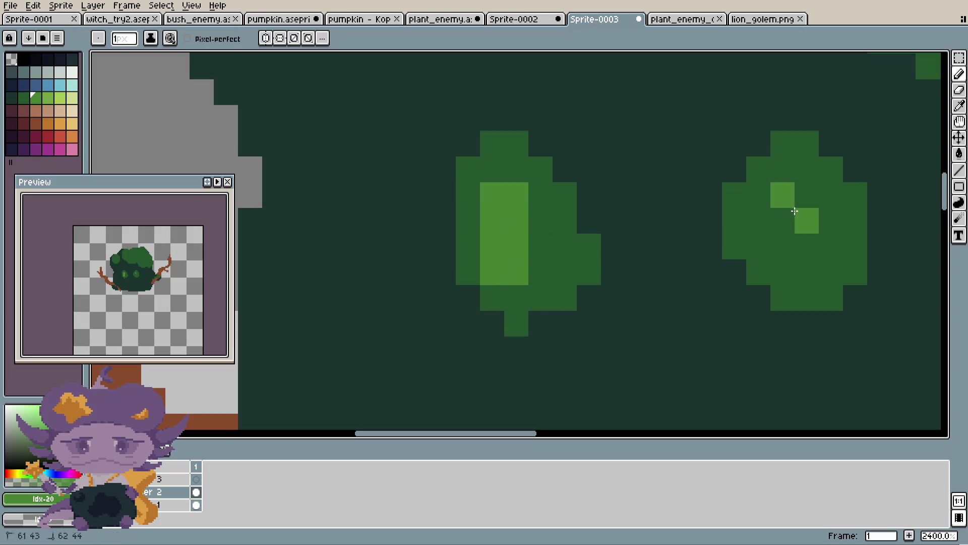
pyautogui.moveTo(794, 210); pyautogui.dragTo(801, 261)
pyautogui.click(790, 266)
pyautogui.scroll(-3, 790, 266)
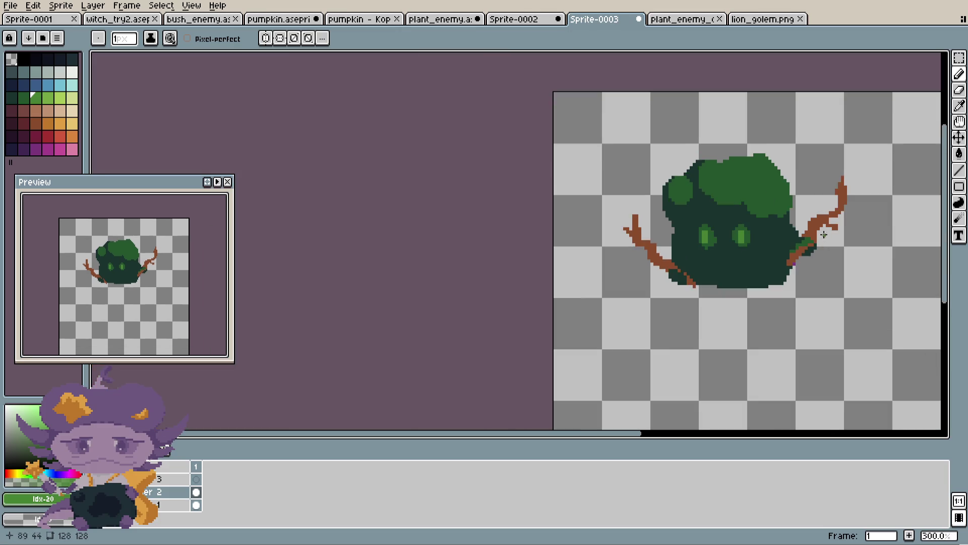
pyautogui.scroll(3, 726, 212)
# - Reposition the right eye's highlight column, swapping between spot green and highlight green
pyautogui.keyDown('alt'); pyautogui.click(724, 203); pyautogui.keyUp('alt')
pyautogui.moveTo(690, 234); pyautogui.dragTo(698, 292)
pyautogui.keyDown('alt'); pyautogui.click(663, 226); pyautogui.keyUp('alt')
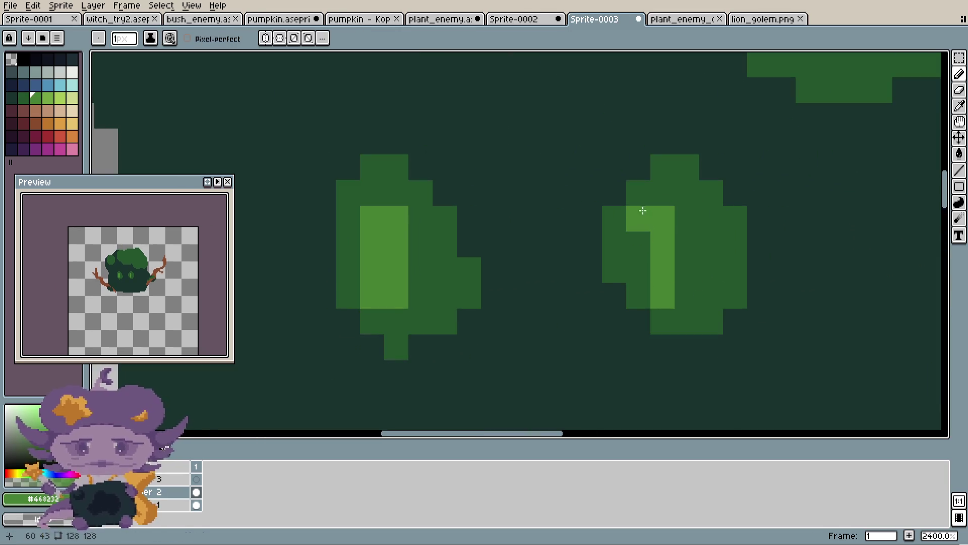
pyautogui.moveTo(640, 235); pyautogui.dragTo(640, 275)
pyautogui.scroll(-3, 681, 262)
pyautogui.scroll(3, 689, 260)
pyautogui.scroll(-2, 690, 259)
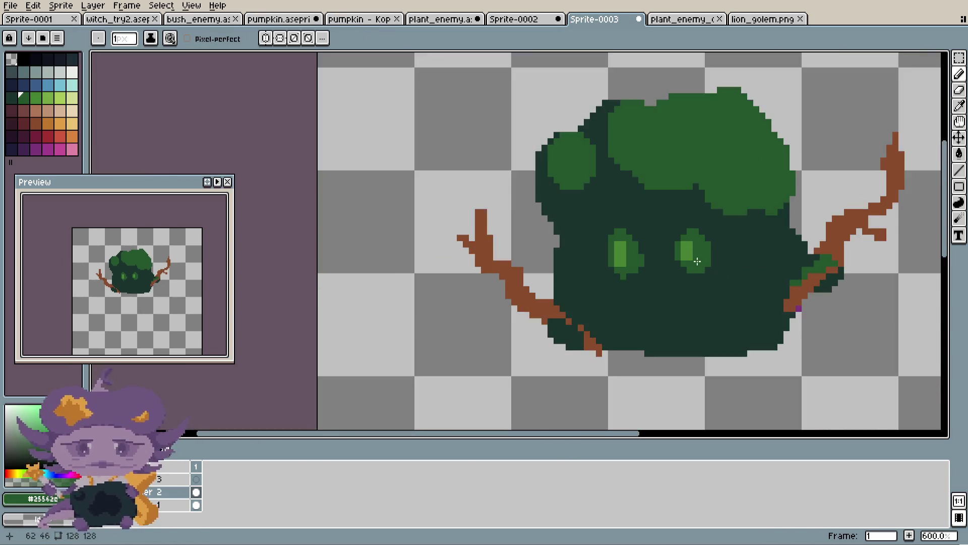
pyautogui.scroll(-2, 696, 258)
pyautogui.scroll(1, 702, 254)
pyautogui.keyDown('alt'); pyautogui.click(702, 255); pyautogui.keyUp('alt')
pyautogui.scroll(5, 702, 254)
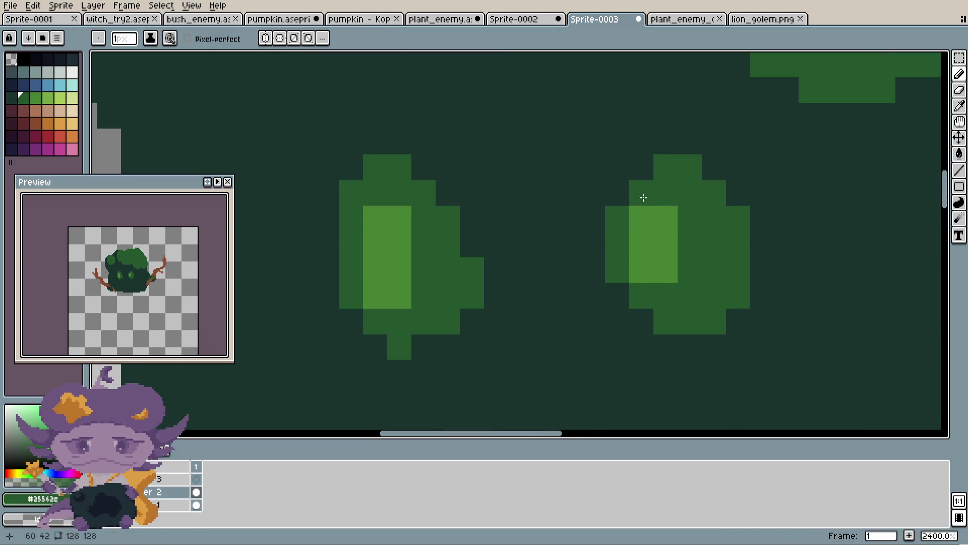
pyautogui.moveTo(642, 208); pyautogui.dragTo(642, 280)
pyautogui.keyDown('alt'); pyautogui.click(666, 225); pyautogui.keyUp('alt')
pyautogui.moveTo(679, 208)
pyautogui.mouseDown()
pyautogui.moveTo(679, 279)
pyautogui.moveTo(666, 295)
pyautogui.mouseUp()
pyautogui.scroll(-2, 666, 283)
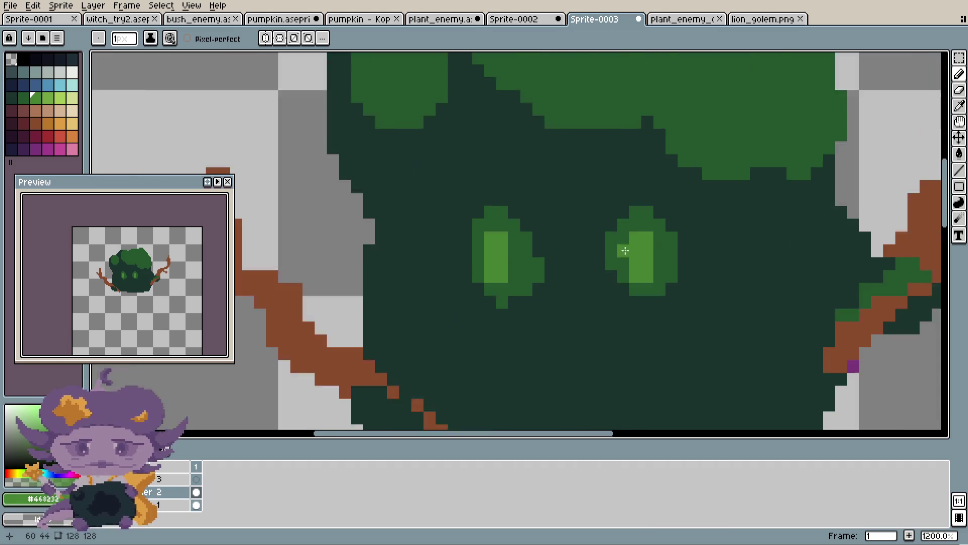
pyautogui.scroll(-2, 673, 265)
pyautogui.scroll(4, 684, 246)
# - Trim the left highlight and rim both eyes with brighter lime green pixels
pyautogui.keyDown('alt'); pyautogui.click(691, 235); pyautogui.keyUp('alt')
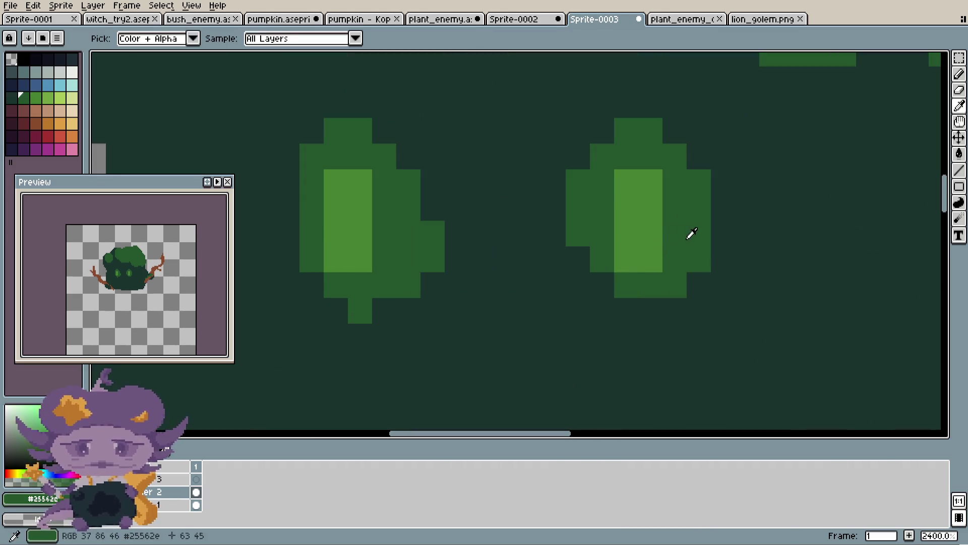
pyautogui.click(327, 266)
pyautogui.click(56, 102)
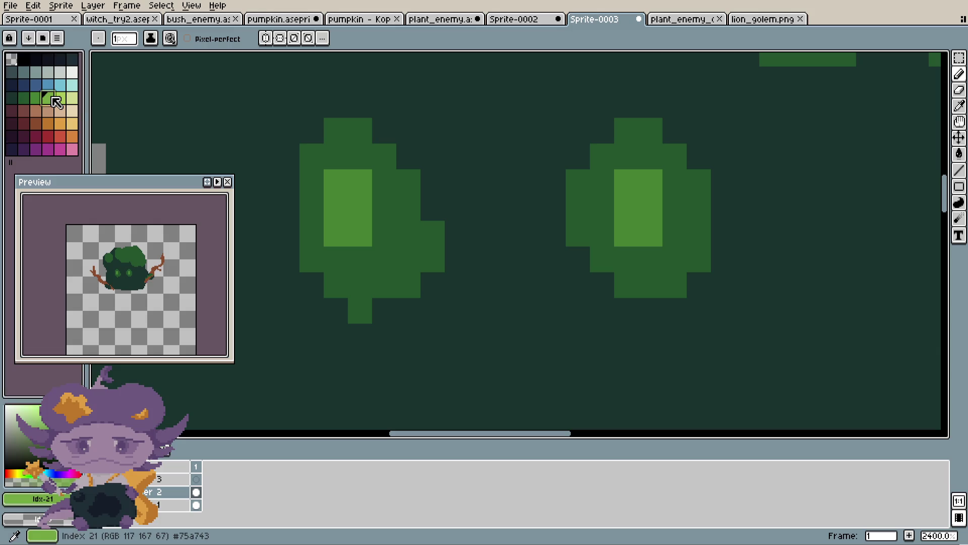
pyautogui.moveTo(360, 183)
pyautogui.mouseDown()
pyautogui.moveTo(337, 182)
pyautogui.moveTo(331, 237)
pyautogui.mouseUp()
pyautogui.click(382, 206)
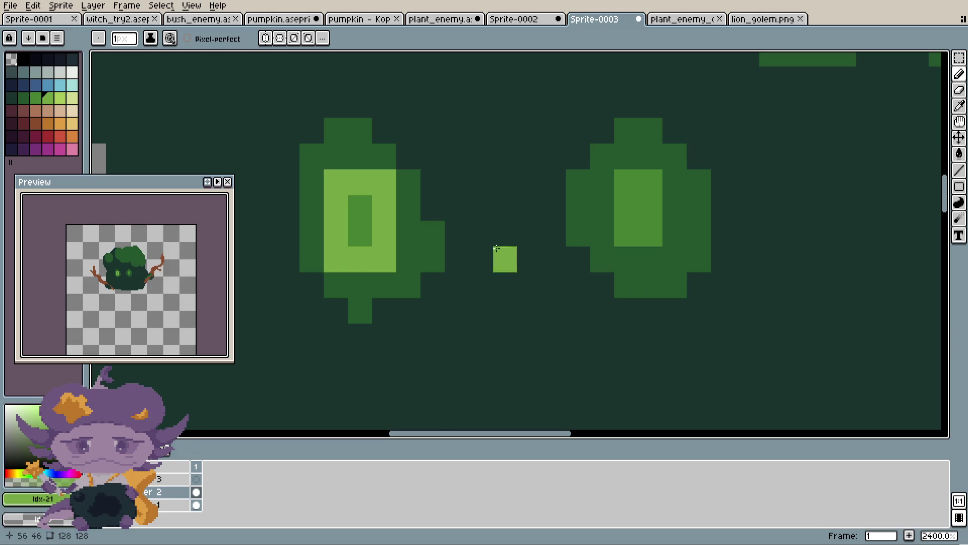
pyautogui.scroll(-5, 603, 234)
pyautogui.scroll(2, 603, 233)
pyautogui.scroll(-4, 602, 226)
pyautogui.scroll(8, 603, 199)
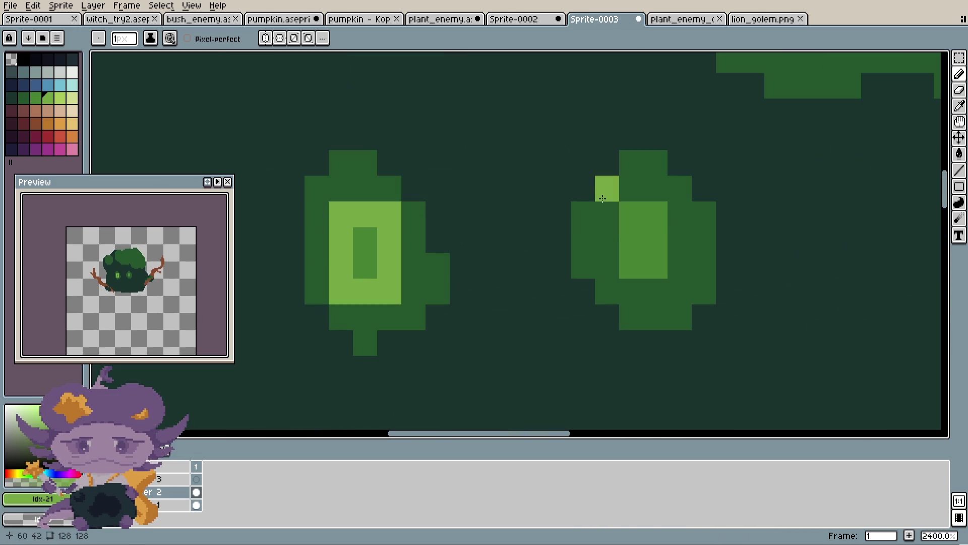
pyautogui.moveTo(603, 213)
pyautogui.mouseDown()
pyautogui.moveTo(607, 260)
pyautogui.moveTo(643, 288)
pyautogui.moveTo(661, 212)
pyautogui.moveTo(629, 218)
pyautogui.mouseUp()
pyautogui.scroll(-5, 656, 216)
pyautogui.scroll(-1, 656, 216)
pyautogui.scroll(10, 656, 217)
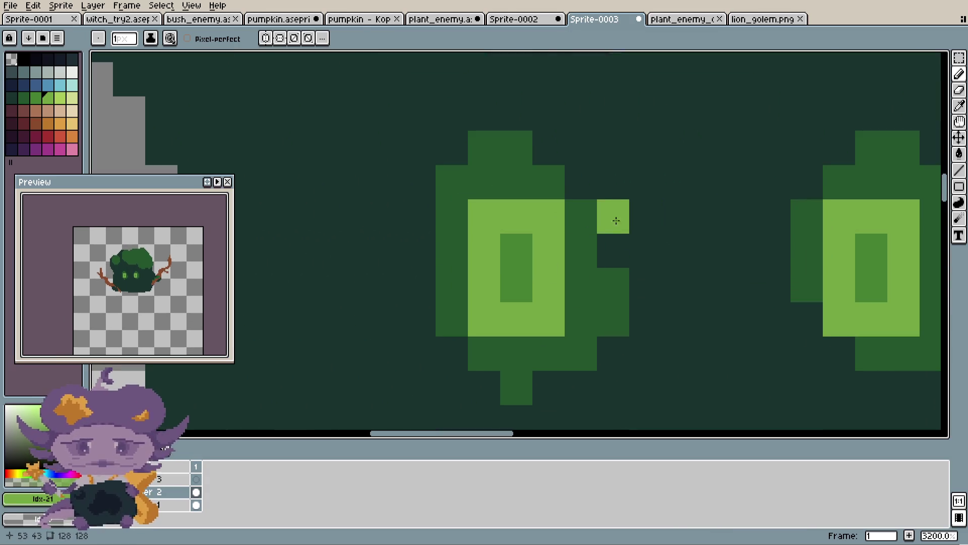
# - Test a dark stroke over the left eye, undo it, and eyedrop the dark leaf green
pyautogui.keyDown('alt'); pyautogui.click(611, 212); pyautogui.keyUp('alt')
pyautogui.moveTo(556, 217)
pyautogui.mouseDown()
pyautogui.moveTo(547, 309)
pyautogui.moveTo(489, 309)
pyautogui.moveTo(488, 218)
pyautogui.moveTo(516, 217)
pyautogui.mouseUp()
pyautogui.scroll(-5, 591, 221)
pyautogui.scroll(-2, 591, 222)
pyautogui.scroll(-1, 591, 221)
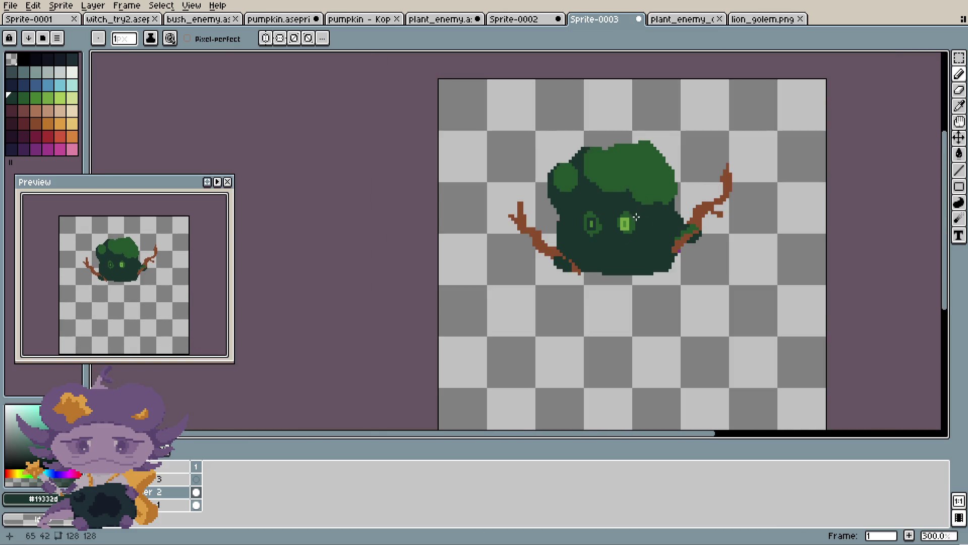
pyautogui.hotkey('ctrl', 'z')
pyautogui.press('b')
pyautogui.scroll(7, 641, 229)
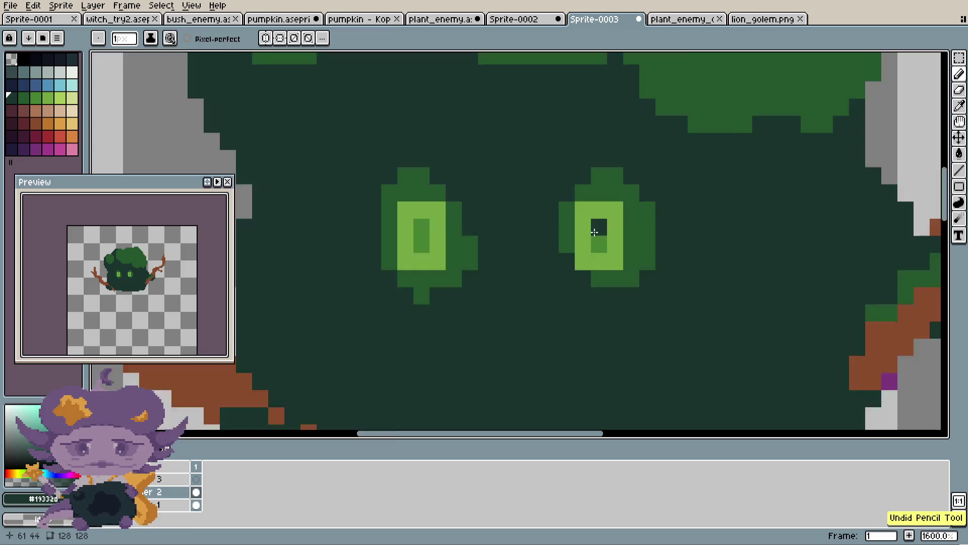
pyautogui.scroll(3, 515, 273)
pyautogui.scroll(-6, 514, 287)
pyautogui.scroll(1, 517, 279)
pyautogui.scroll(2, 519, 275)
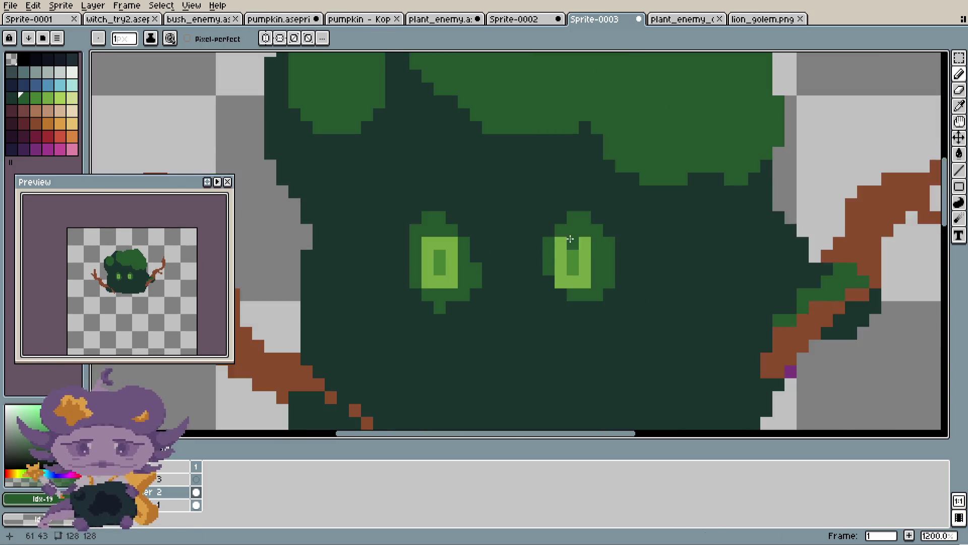
pyautogui.scroll(-3, 560, 250)
pyautogui.scroll(4, 581, 178)
pyautogui.scroll(-2, 580, 177)
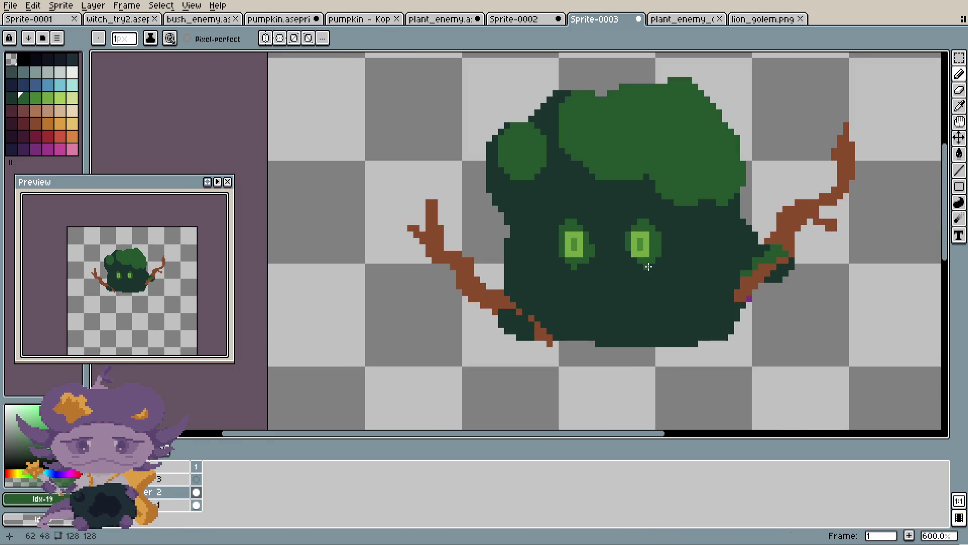
pyautogui.keyDown('alt'); pyautogui.click(684, 121); pyautogui.keyUp('alt')
pyautogui.scroll(3, 527, 308)
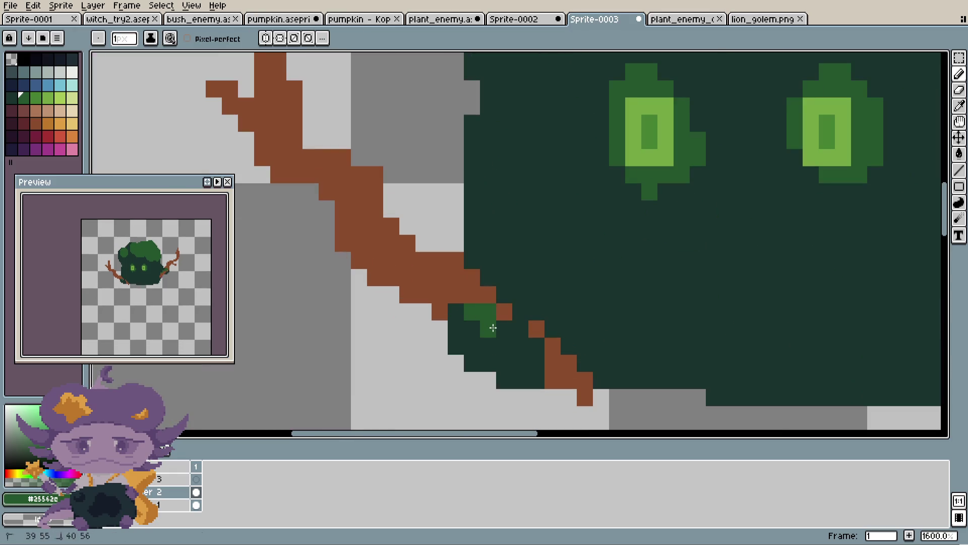
# - Dab green pixels over the left branch base, undoing the stray strokes
pyautogui.moveTo(470, 320); pyautogui.dragTo(489, 342)
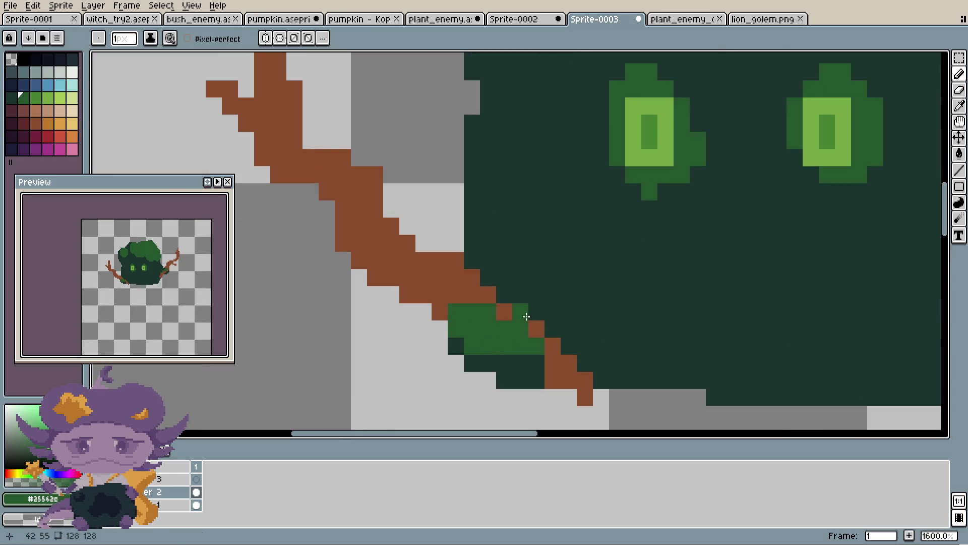
pyautogui.hotkey('ctrl', 'z')
pyautogui.scroll(-5, 545, 325)
pyautogui.scroll(3, 590, 324)
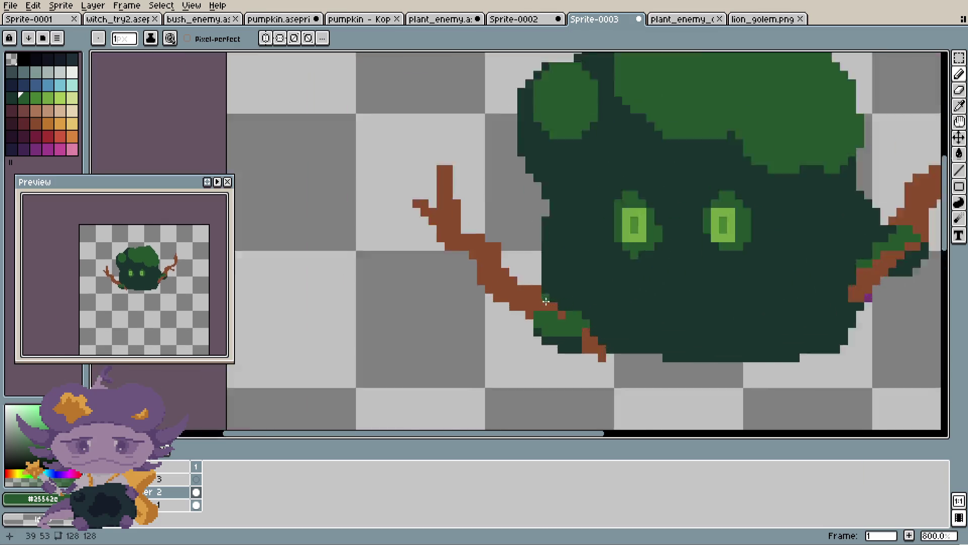
pyautogui.scroll(4, 642, 322)
pyautogui.hotkey('ctrl', 'z')
pyautogui.hotkey('ctrl', 'z')
pyautogui.press('b')
pyautogui.scroll(-3, 640, 320)
pyautogui.click(652, 329)
pyautogui.scroll(3, 652, 332)
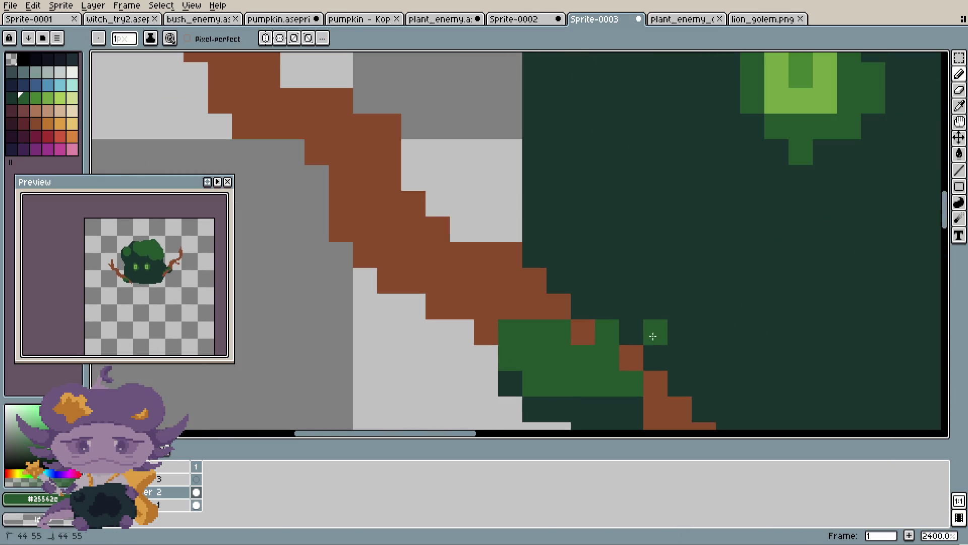
pyautogui.scroll(-5, 635, 324)
pyautogui.scroll(-3, 726, 308)
pyautogui.scroll(3, 728, 295)
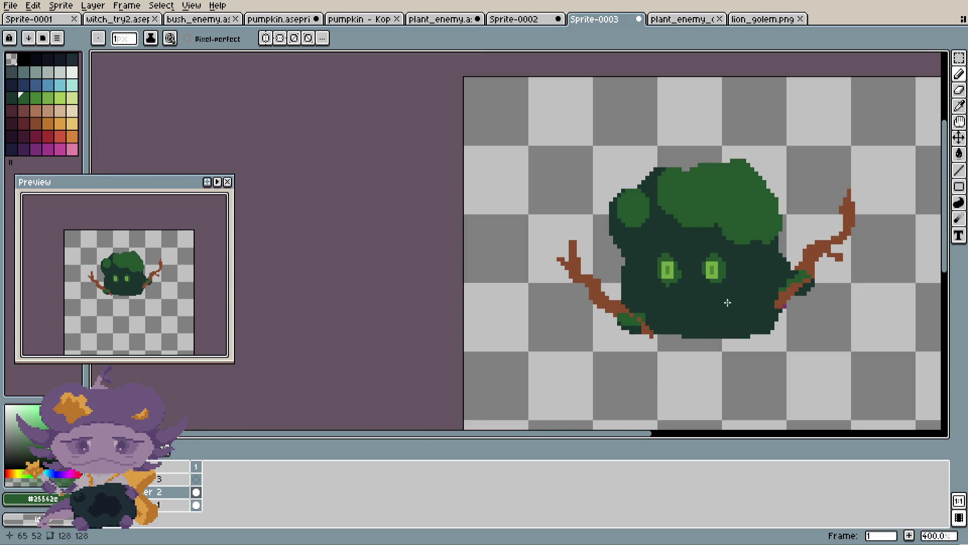
pyautogui.scroll(-1, 727, 292)
# - Marquee the whole creature, nudge it slightly right and commit, then dab a green blob below the eyes
pyautogui.press('m')
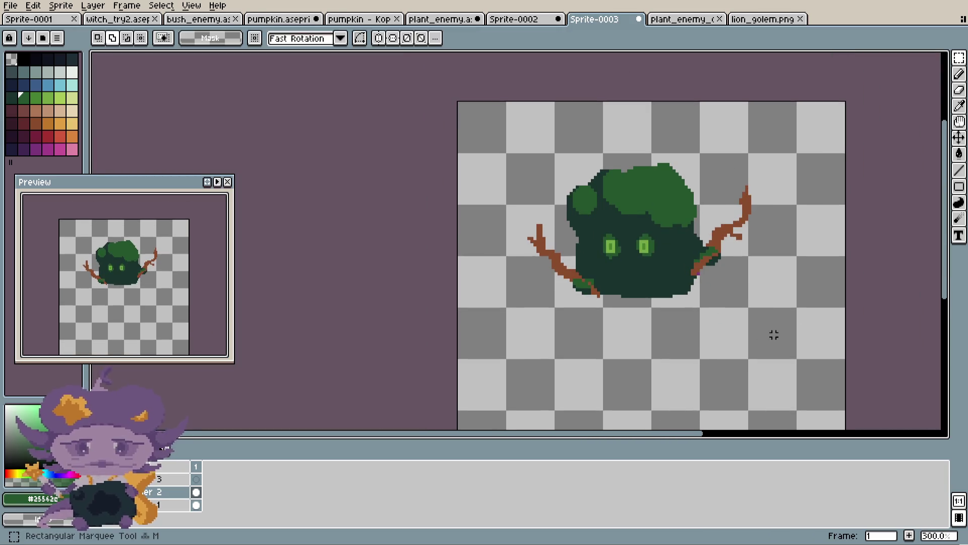
pyautogui.moveTo(789, 381); pyautogui.dragTo(374, 57)
pyautogui.scroll(-1, 587, 181)
pyautogui.scroll(2, 587, 182)
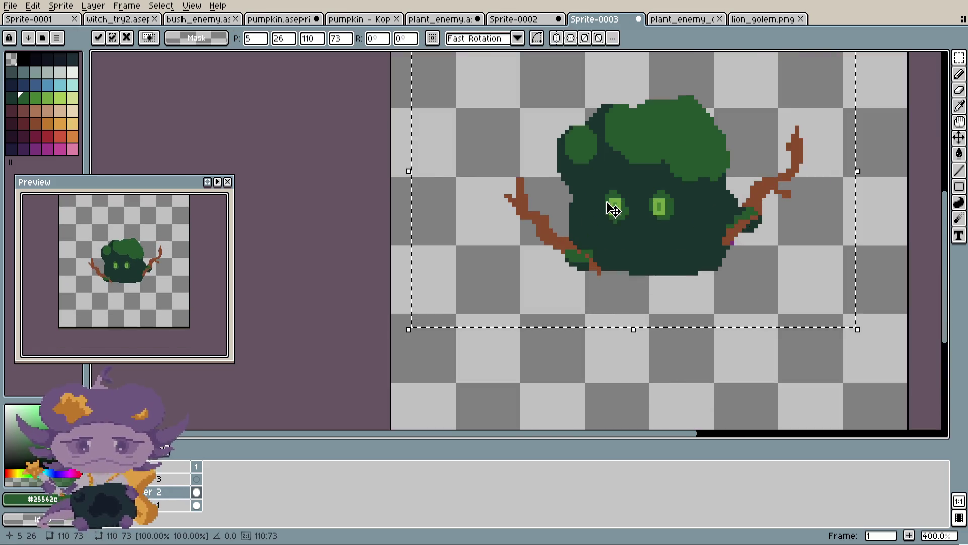
pyautogui.moveTo(588, 181); pyautogui.dragTo(591, 179)
pyautogui.press('Return')
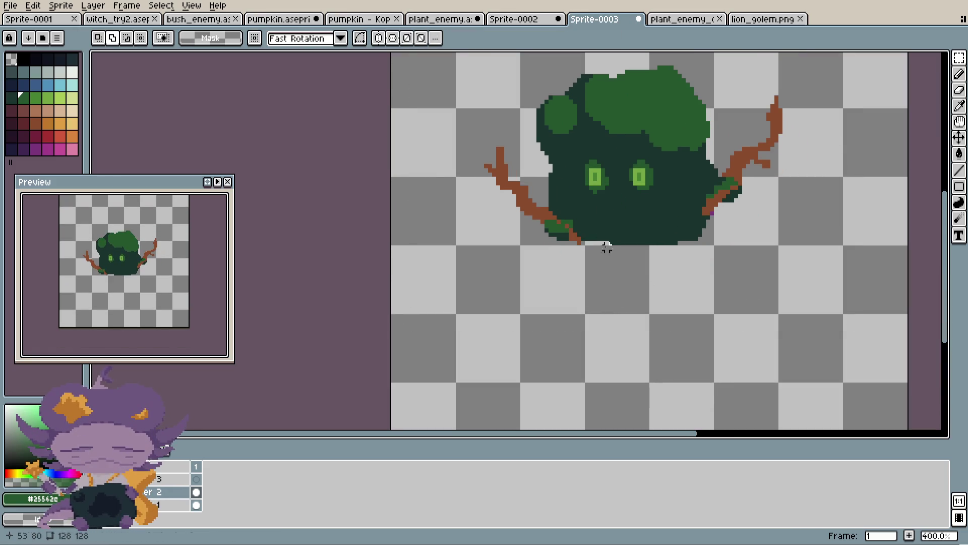
pyautogui.scroll(1, 640, 134)
pyautogui.scroll(1, 649, 180)
pyautogui.scroll(-1, 649, 179)
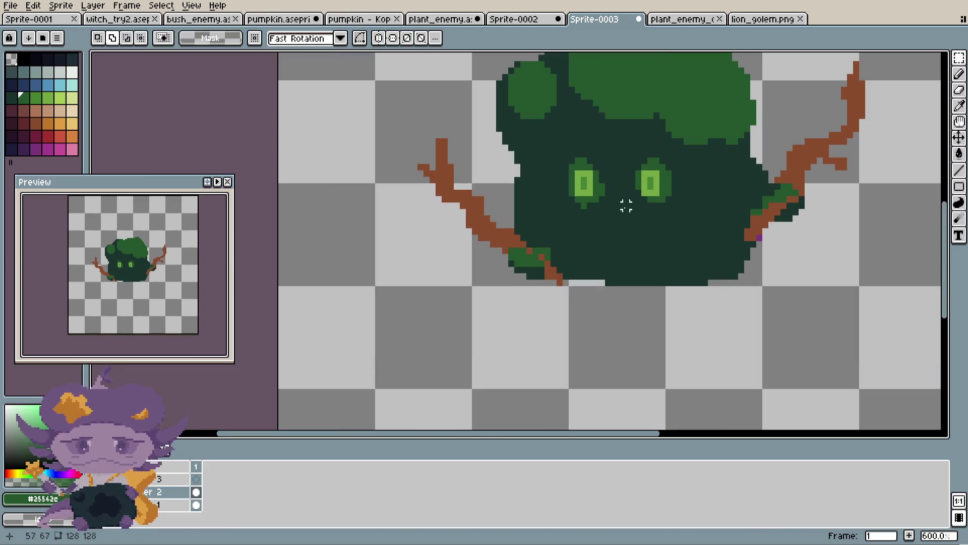
pyautogui.scroll(2, 588, 205)
pyautogui.press('b')
pyautogui.click(625, 287)
# - Paint a wide trial green area on the lower face and undo it
pyautogui.press('+')
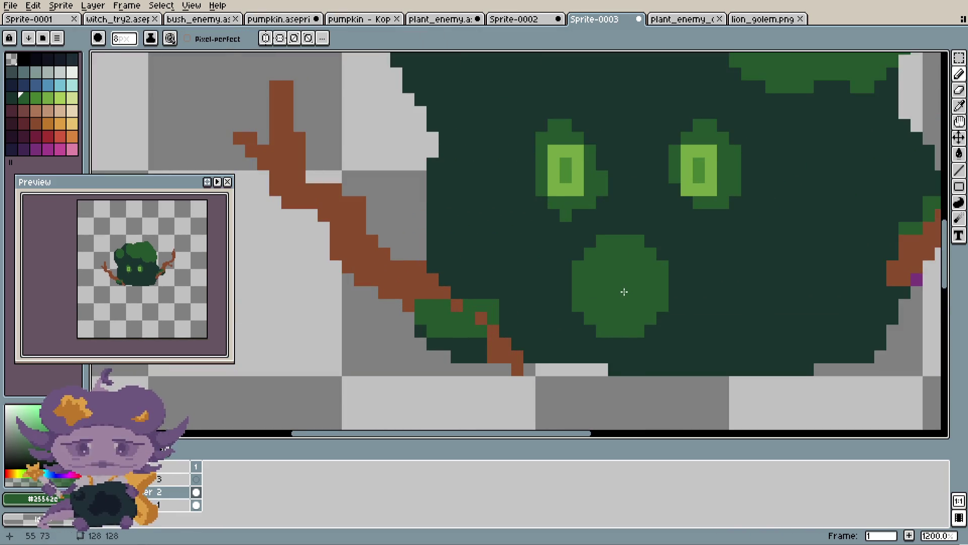
pyautogui.moveTo(622, 292); pyautogui.dragTo(833, 303)
pyautogui.scroll(-2, 837, 268)
pyautogui.scroll(-3, 855, 235)
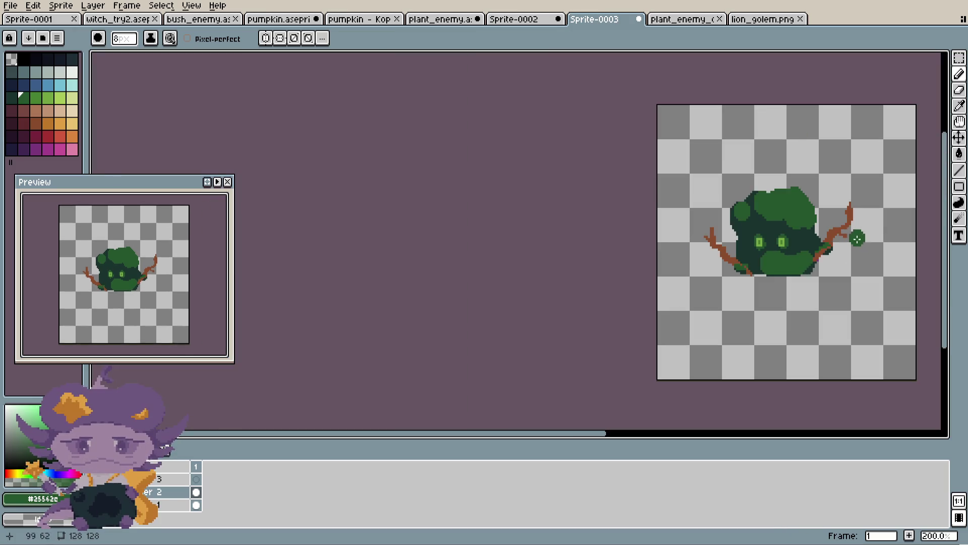
pyautogui.hotkey('ctrl', 'z')
pyautogui.scroll(3, 855, 252)
pyautogui.scroll(3, 757, 273)
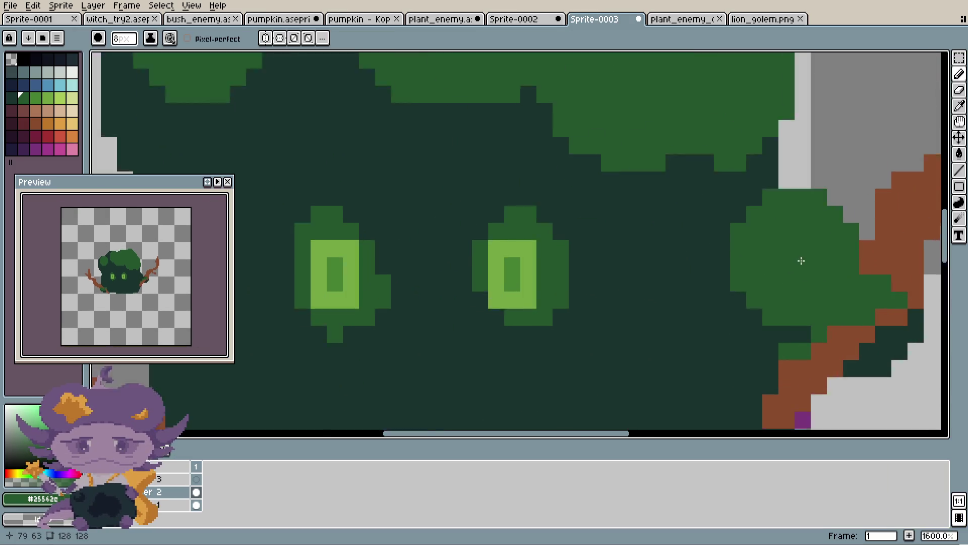
pyautogui.scroll(2, 786, 249)
# - Paint green leaf pixels around the right branch base, then eyedrop the branch brown
pyautogui.press('-')
pyautogui.press('-')
pyautogui.press('-')
pyautogui.moveTo(780, 215); pyautogui.dragTo(800, 250)
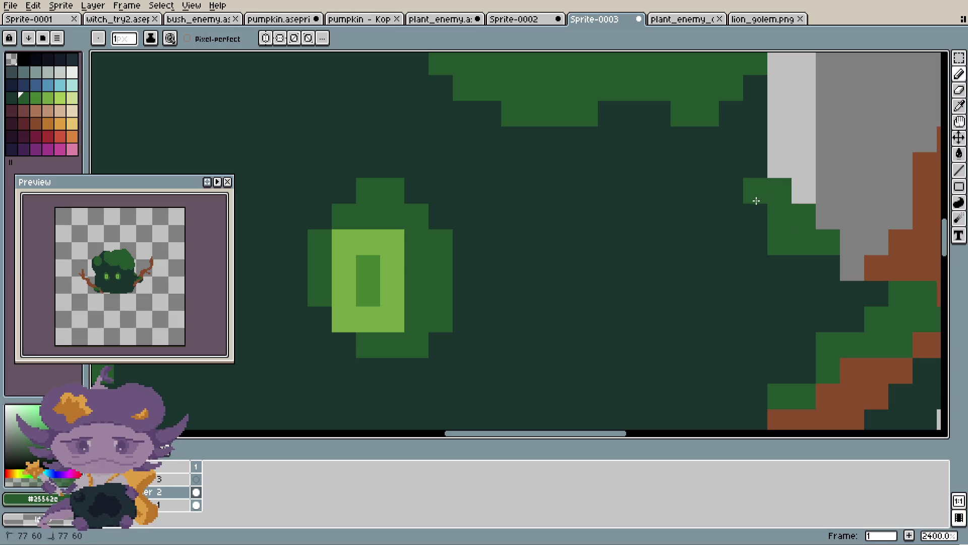
pyautogui.scroll(-2, 814, 250)
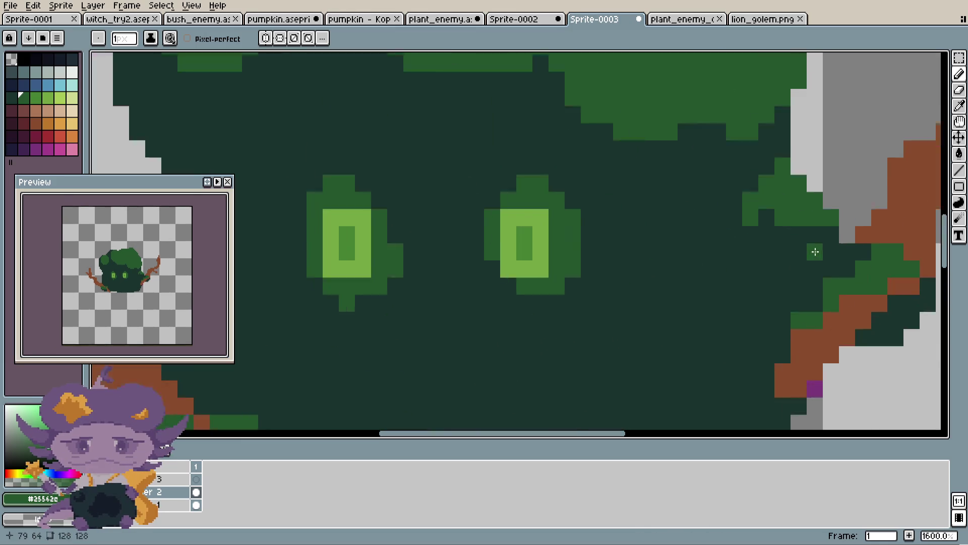
pyautogui.scroll(3, 824, 238)
pyautogui.moveTo(832, 252)
pyautogui.mouseDown()
pyautogui.moveTo(834, 226)
pyautogui.moveTo(848, 245)
pyautogui.mouseUp()
pyautogui.click(787, 219)
pyautogui.scroll(-1, 847, 261)
pyautogui.scroll(-6, 849, 244)
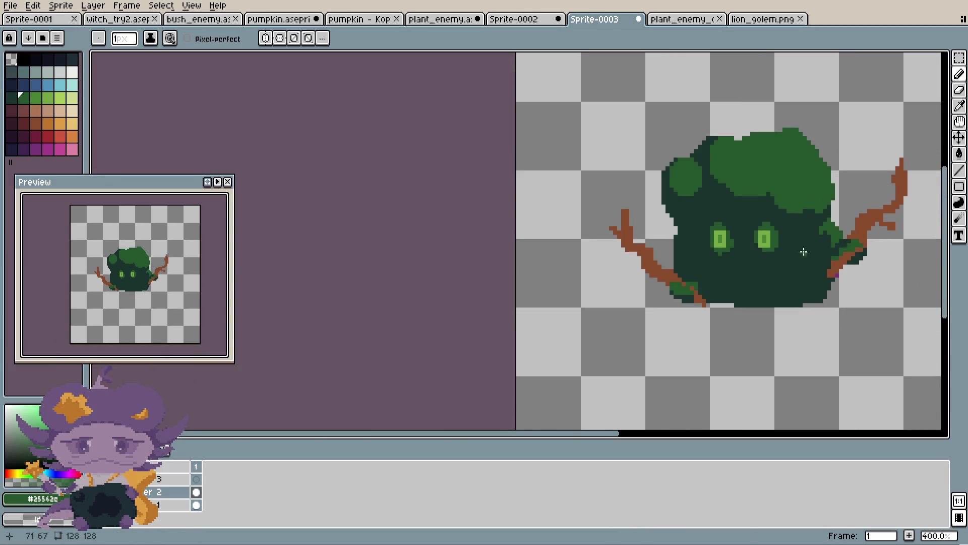
pyautogui.scroll(6, 670, 252)
pyautogui.keyDown('alt'); pyautogui.click(724, 227); pyautogui.keyUp('alt')
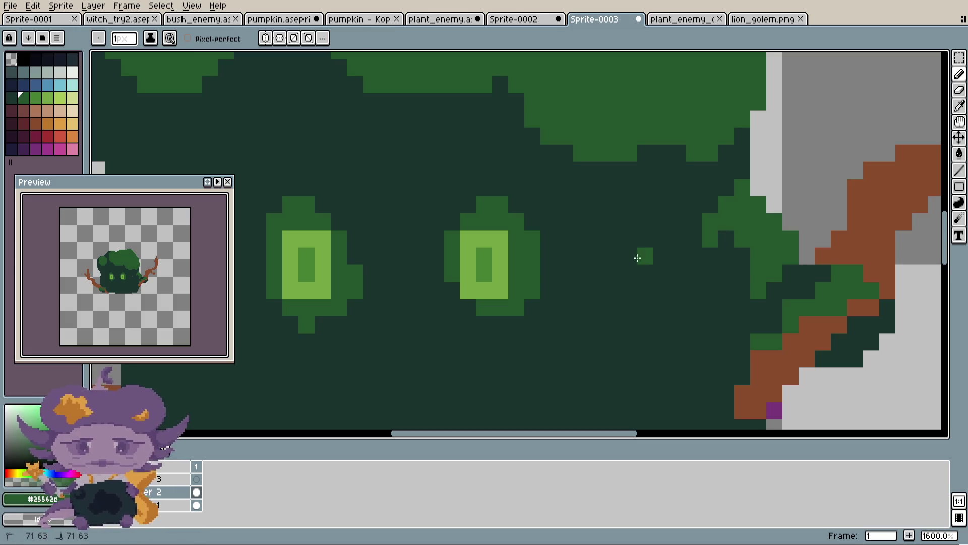
pyautogui.moveTo(641, 255)
pyautogui.mouseDown()
pyautogui.moveTo(711, 219)
pyautogui.moveTo(670, 249)
pyautogui.moveTo(731, 227)
pyautogui.mouseUp()
pyautogui.scroll(-7, 726, 242)
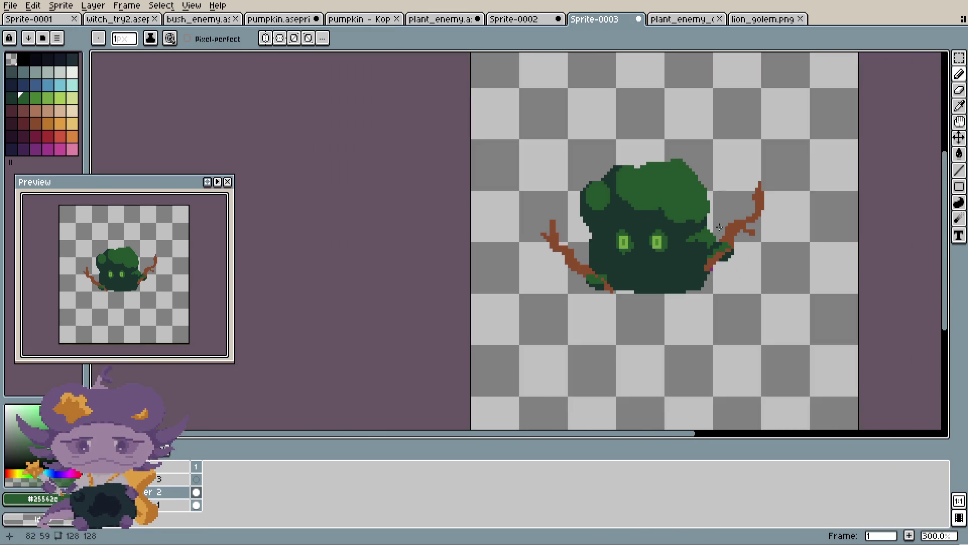
pyautogui.scroll(1, 723, 252)
pyautogui.scroll(5, 724, 252)
pyautogui.keyDown('alt'); pyautogui.click(688, 269); pyautogui.keyUp('alt')
pyautogui.scroll(-6, 628, 353)
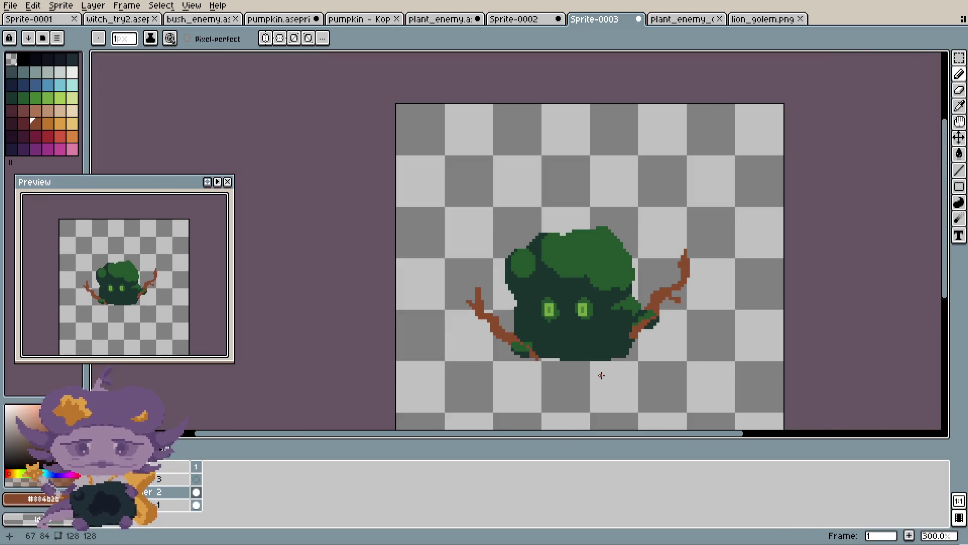
pyautogui.scroll(2, 558, 305)
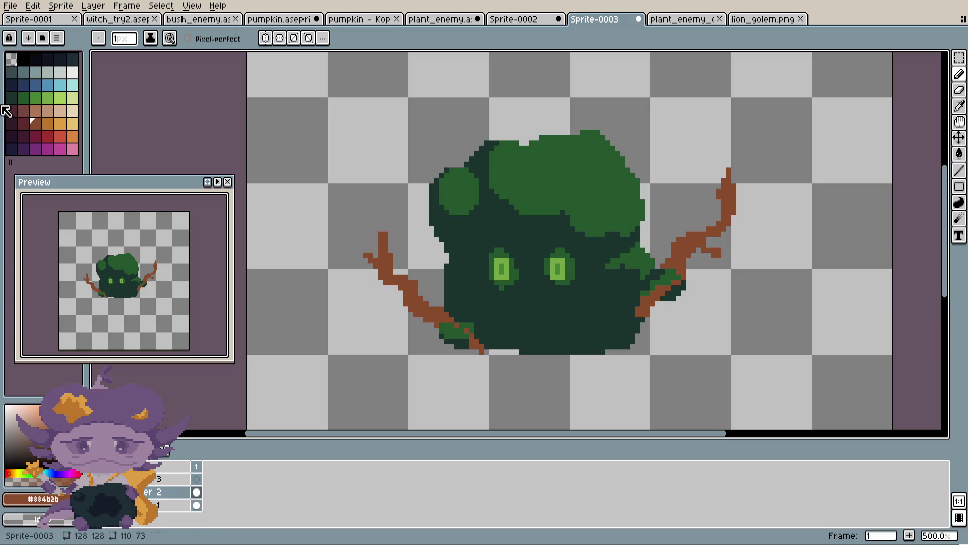
# - Paint dark red pixels along the right branch
pyautogui.click(23, 126)
pyautogui.scroll(6, 706, 275)
pyautogui.scroll(2, 703, 183)
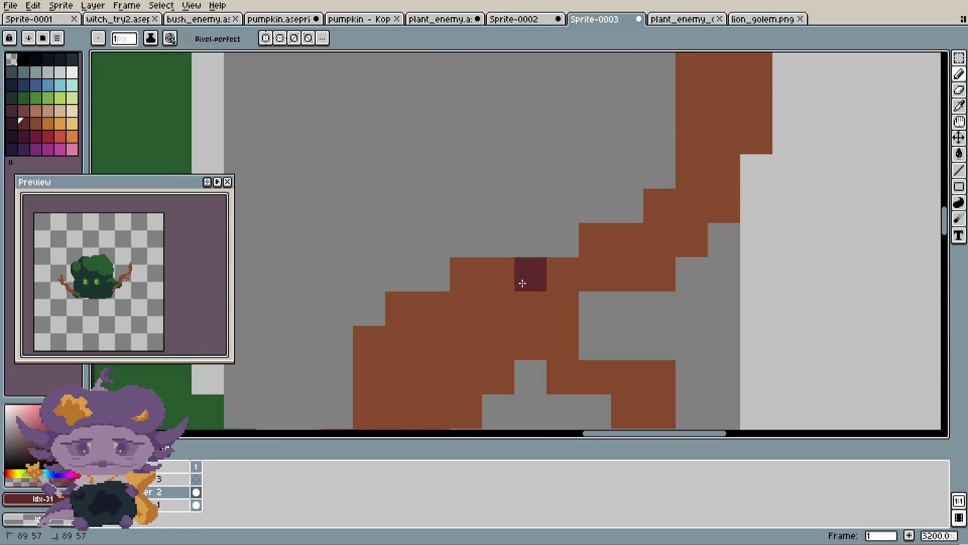
pyautogui.moveTo(530, 274); pyautogui.dragTo(553, 328)
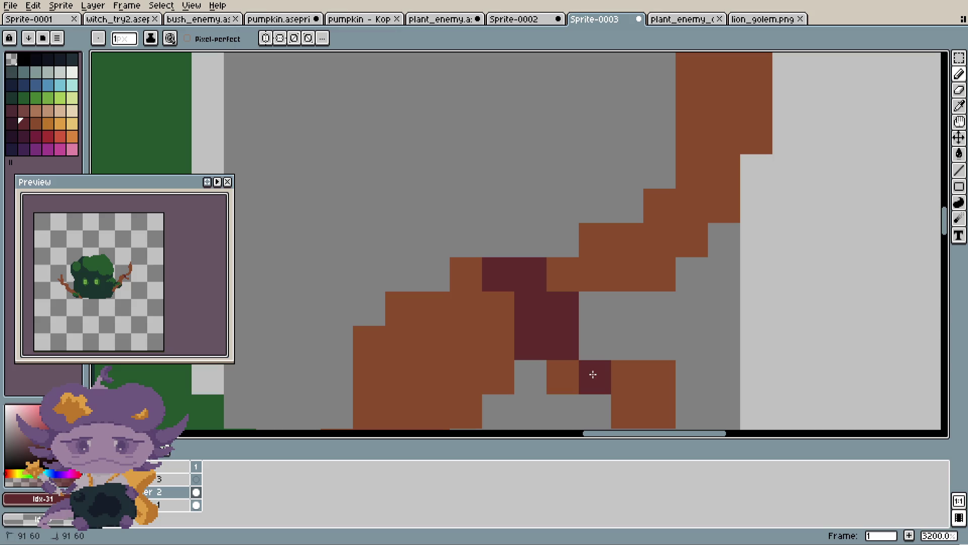
pyautogui.click(564, 378)
pyautogui.click(568, 279)
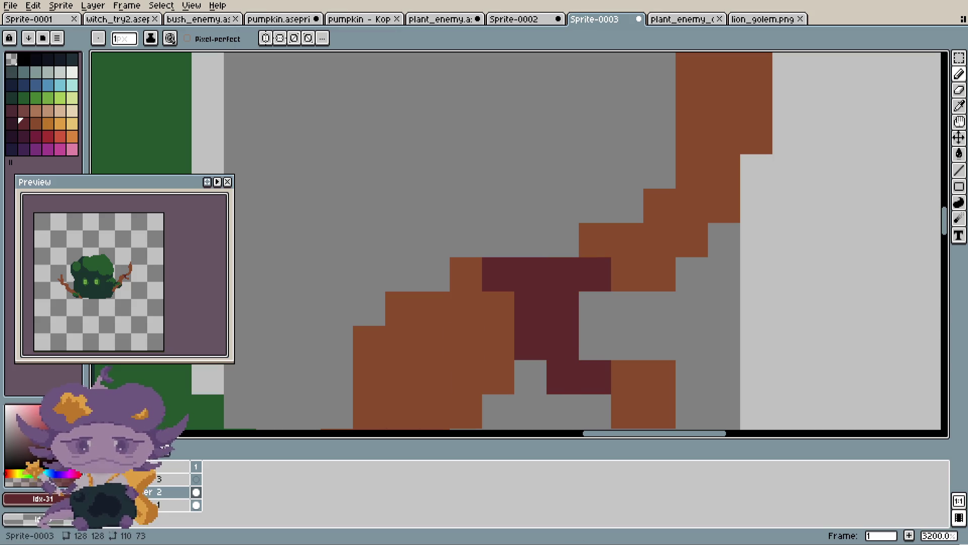
pyautogui.scroll(-3, 627, 184)
pyautogui.click(627, 184)
pyautogui.scroll(2, 615, 207)
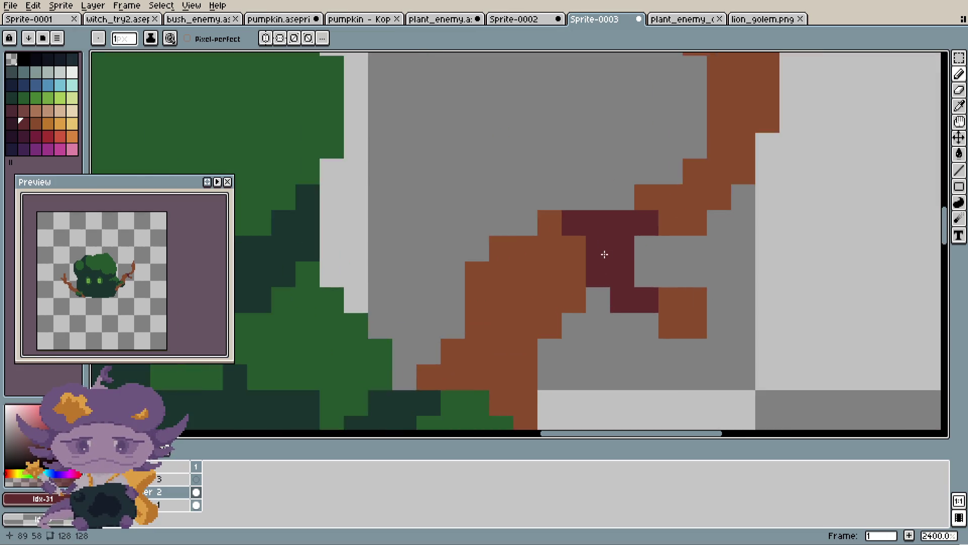
pyautogui.scroll(1, 603, 253)
# - Repaint two knot pixels brown and three branch pixels dark red
pyautogui.keyDown('alt'); pyautogui.click(692, 179); pyautogui.keyUp('alt')
pyautogui.click(628, 214)
pyautogui.scroll(-2, 678, 184)
pyautogui.scroll(-2, 677, 184)
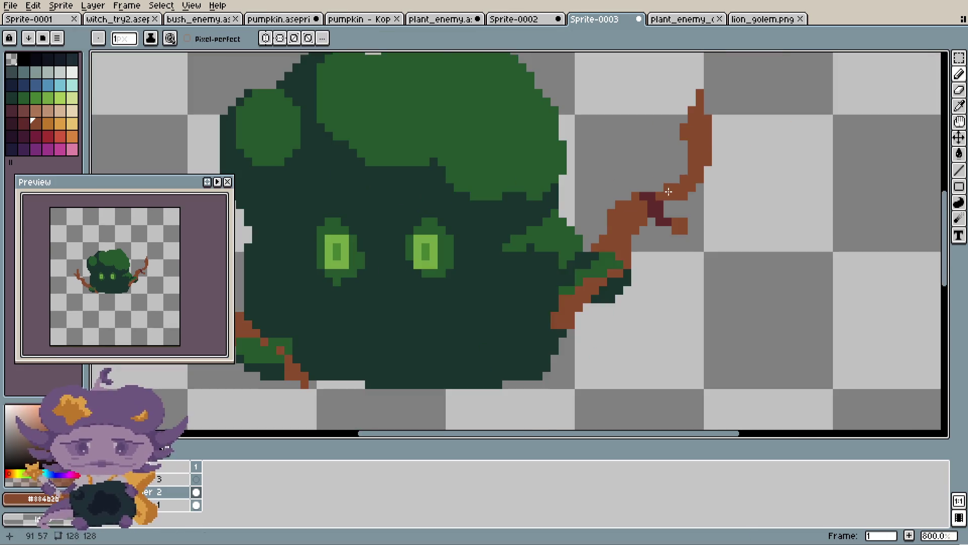
pyautogui.scroll(2, 649, 197)
pyautogui.click(650, 197)
pyautogui.scroll(1, 650, 198)
pyautogui.keyDown('alt'); pyautogui.click(652, 212); pyautogui.keyUp('alt')
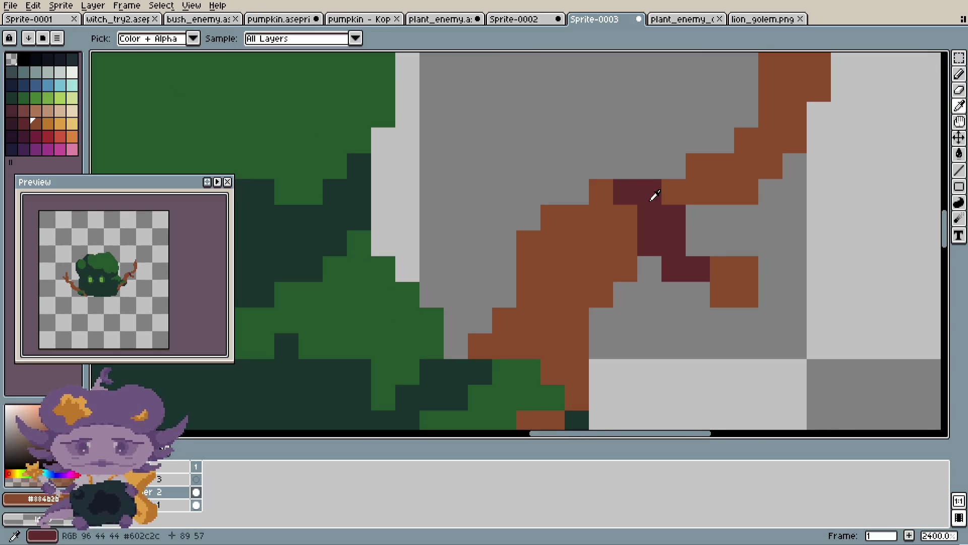
pyautogui.moveTo(650, 194); pyautogui.dragTo(693, 173)
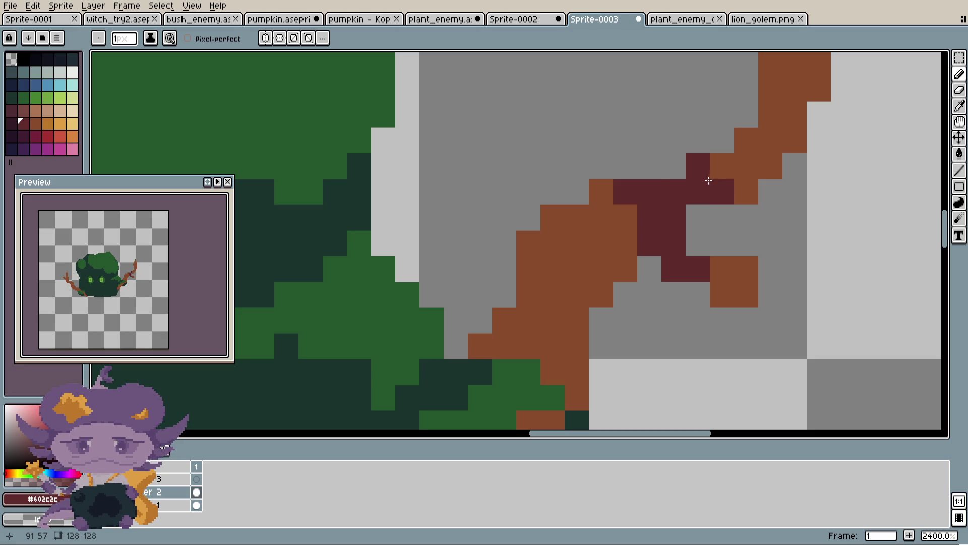
pyautogui.scroll(-5, 674, 173)
pyautogui.scroll(3, 679, 165)
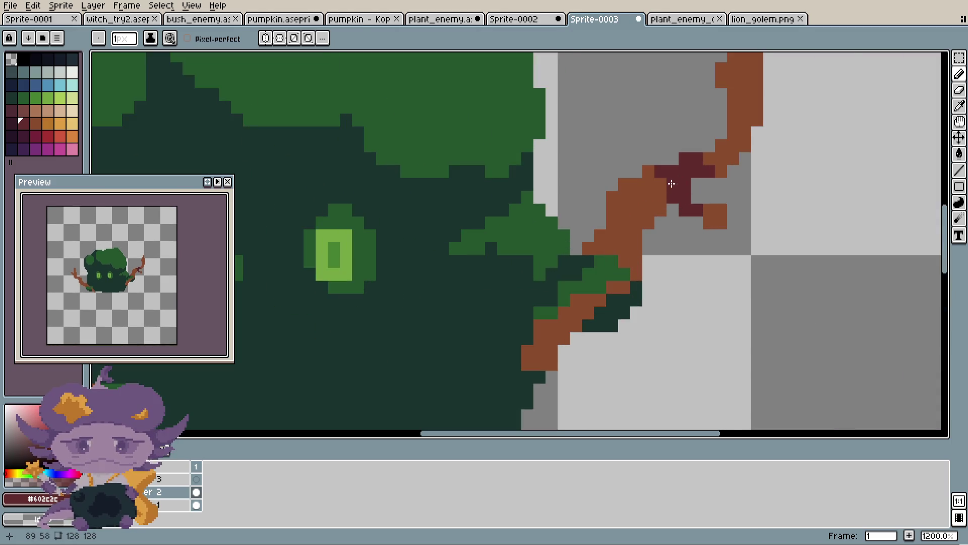
pyautogui.scroll(2, 638, 274)
# - Redraw the dark red knot one row higher and adjust neighbouring branch pixels
pyautogui.moveTo(560, 327)
pyautogui.mouseDown()
pyautogui.moveTo(592, 313)
pyautogui.moveTo(566, 306)
pyautogui.mouseUp()
pyautogui.moveTo(478, 354); pyautogui.dragTo(484, 376)
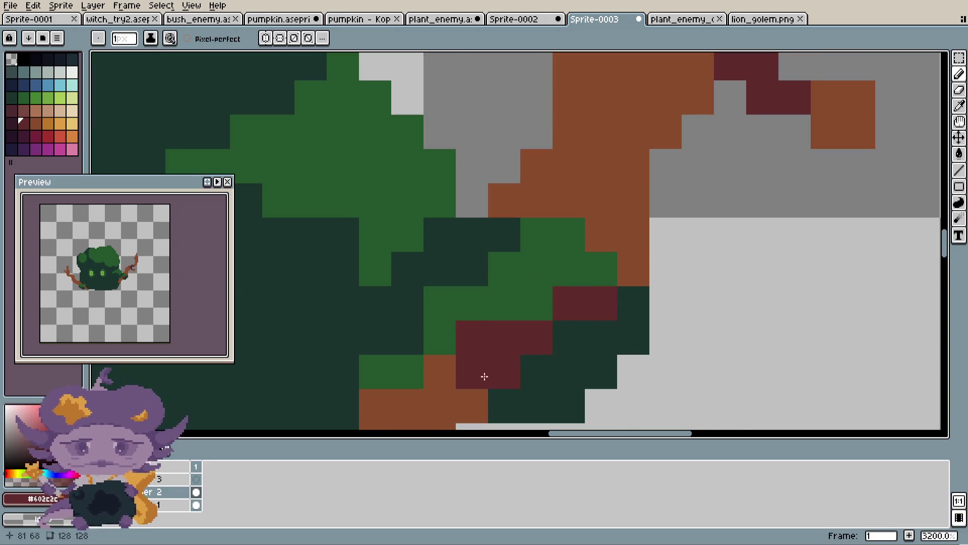
pyautogui.scroll(-4, 474, 393)
pyautogui.scroll(3, 485, 379)
pyautogui.click(489, 368)
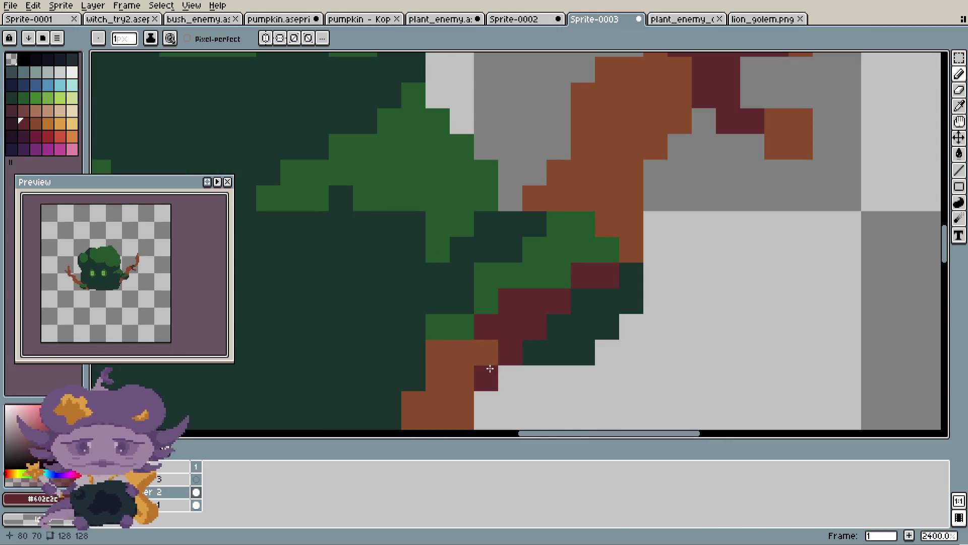
pyautogui.scroll(-2, 501, 341)
pyautogui.click(610, 239)
pyautogui.scroll(1, 610, 240)
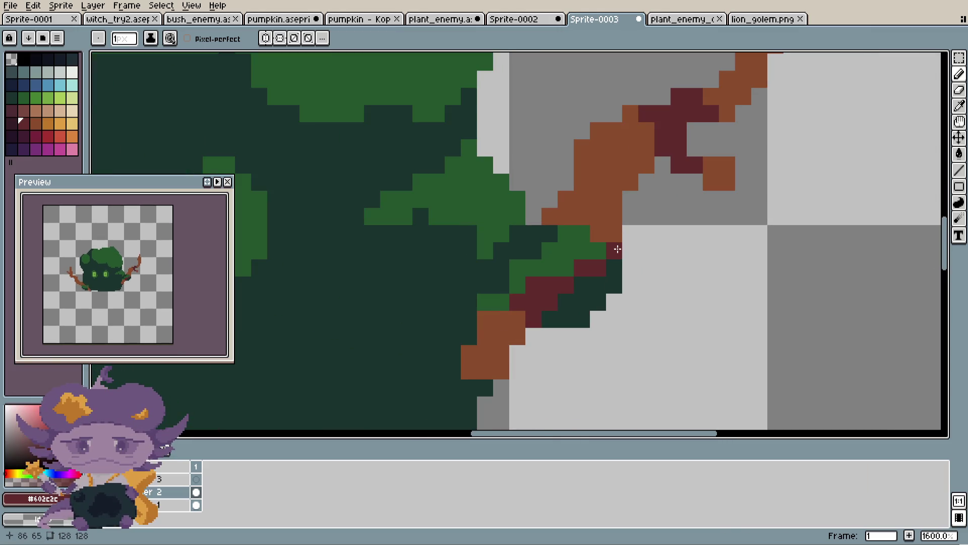
pyautogui.scroll(-2, 617, 249)
pyautogui.scroll(-1, 617, 250)
pyautogui.scroll(2, 618, 249)
pyautogui.click(610, 247)
pyautogui.scroll(1, 634, 243)
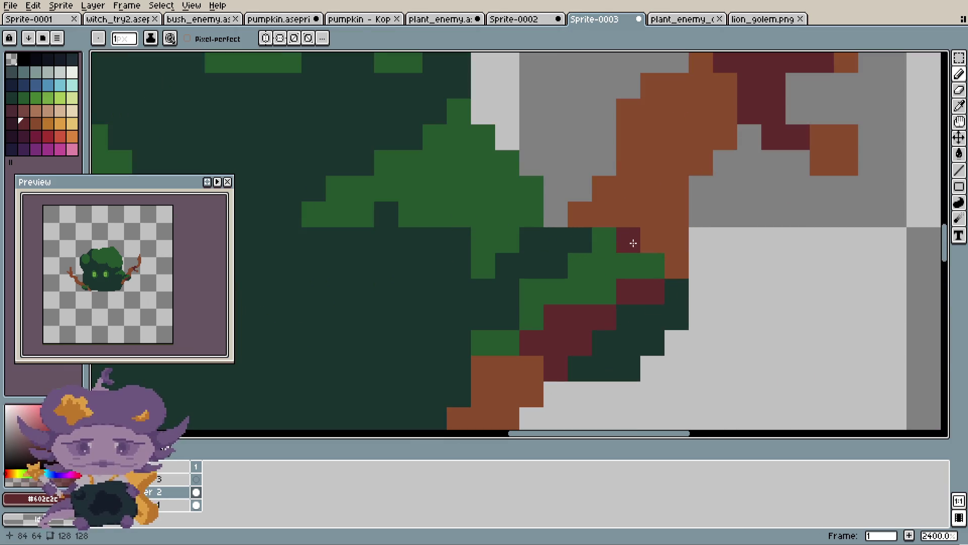
# - Run a brown row across the lower branch and recentre the sprite in view
pyautogui.hotkey('ctrl', 'z')
pyautogui.keyDown('alt'); pyautogui.click(653, 225); pyautogui.keyUp('alt')
pyautogui.click(632, 302)
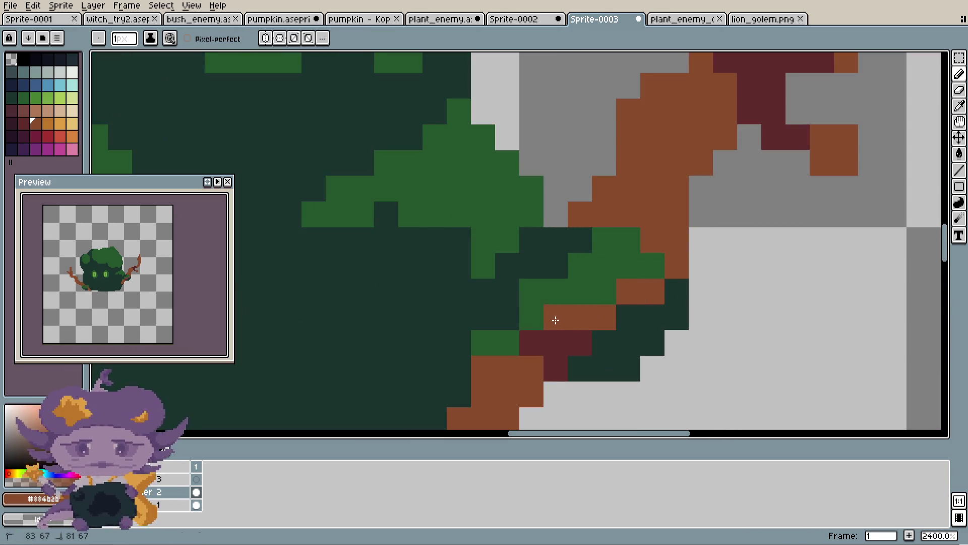
pyautogui.moveTo(555, 320); pyautogui.dragTo(570, 334)
pyautogui.scroll(-1, 565, 333)
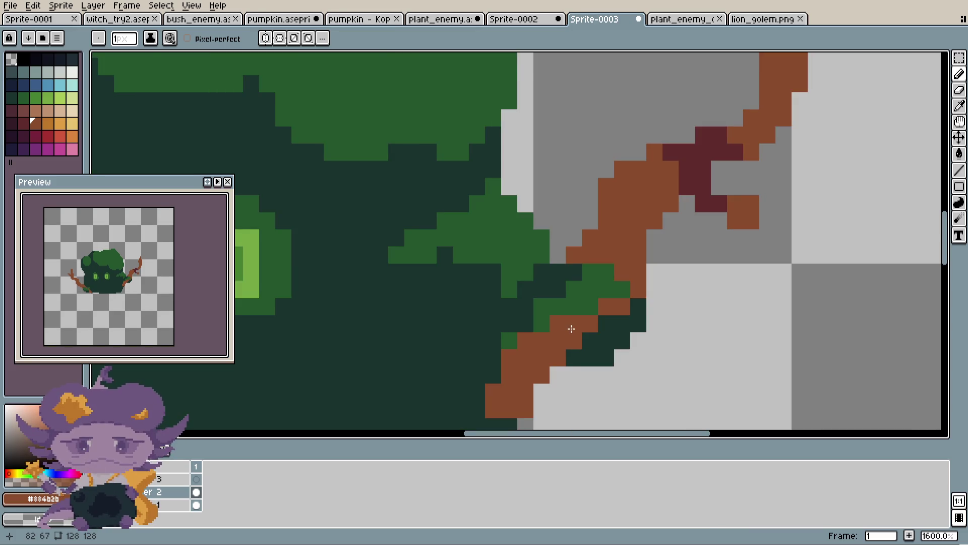
pyautogui.scroll(-3, 570, 329)
pyautogui.scroll(-2, 728, 268)
pyautogui.moveTo(728, 267); pyautogui.dragTo(719, 255)
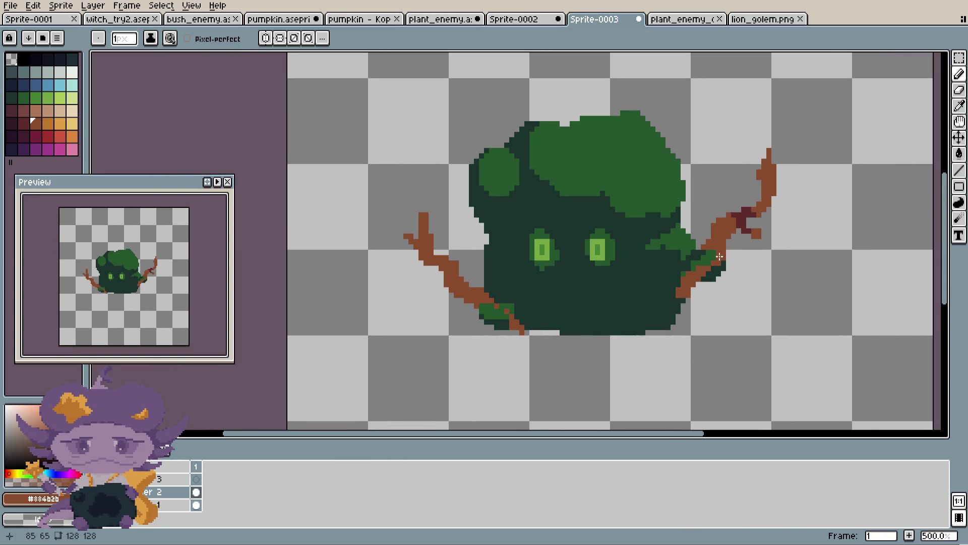
pyautogui.scroll(1, 716, 256)
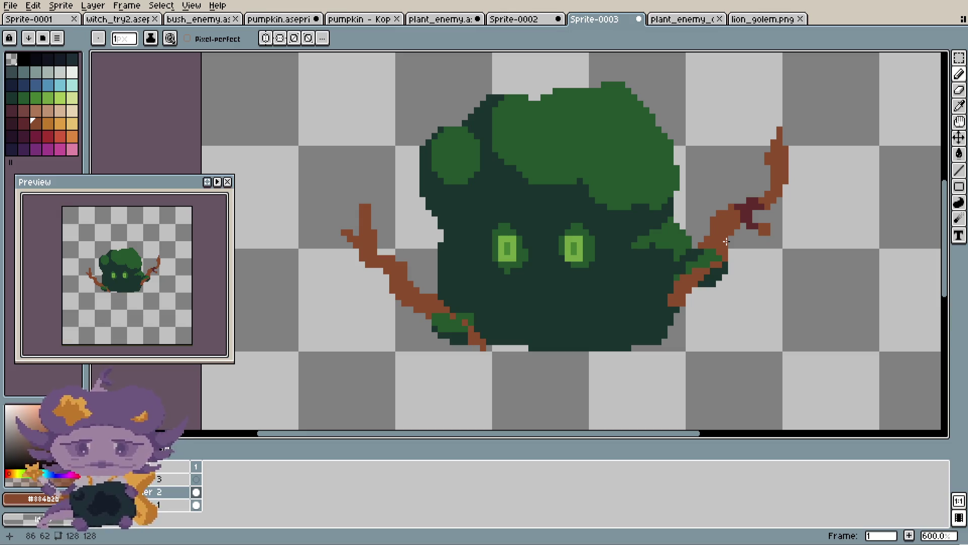
pyautogui.scroll(1, 556, 162)
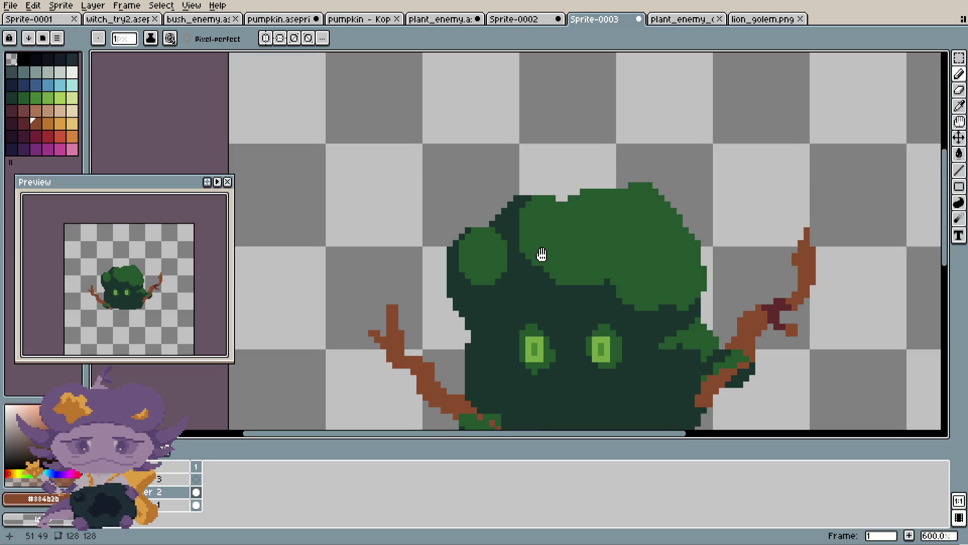
pyautogui.scroll(1, 540, 255)
# - Eyedrop the dark green and paint a small notch into the canopy's top edge
pyautogui.keyDown('alt'); pyautogui.click(583, 203); pyautogui.keyUp('alt')
pyautogui.moveTo(614, 194); pyautogui.dragTo(641, 206)
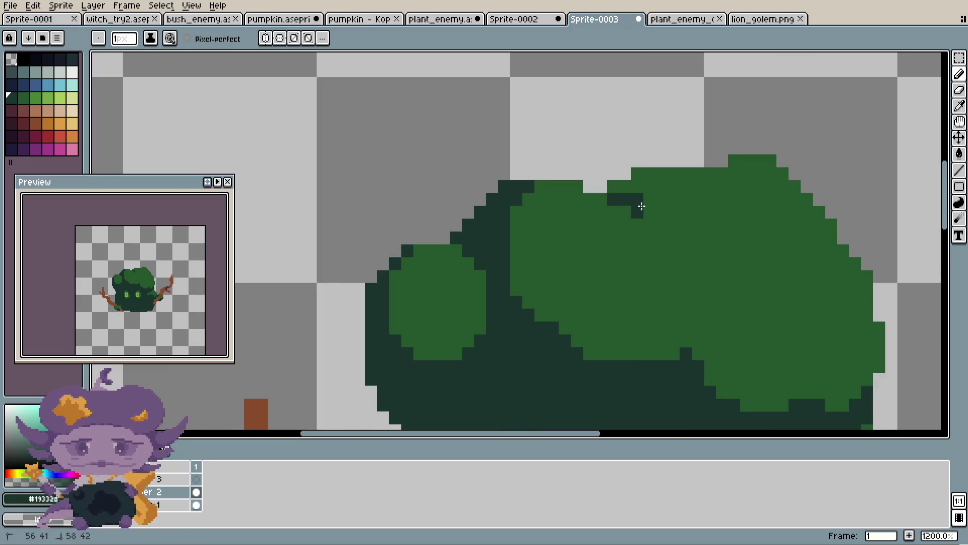
pyautogui.moveTo(624, 174); pyautogui.dragTo(687, 182)
pyautogui.click(651, 175)
pyautogui.scroll(-3, 653, 173)
pyautogui.scroll(3, 670, 182)
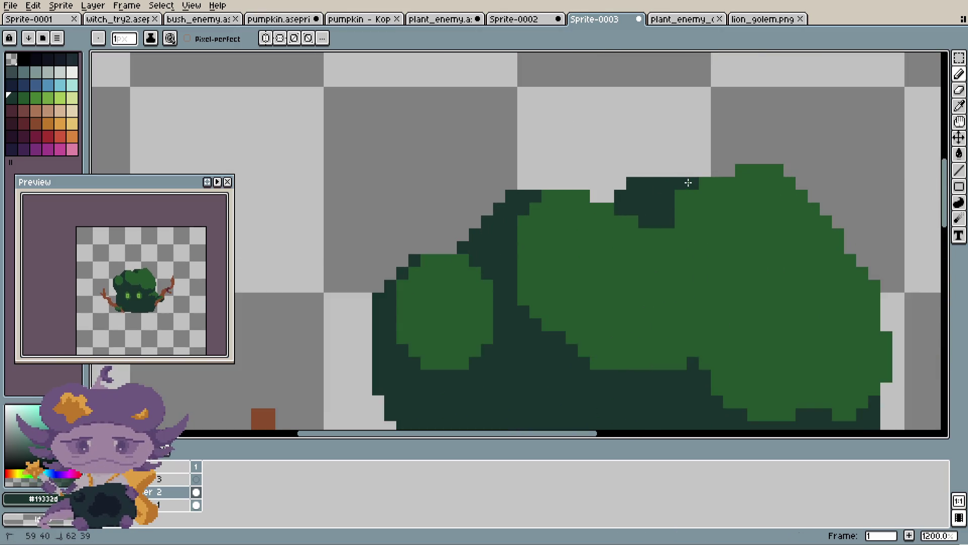
pyautogui.scroll(-4, 687, 182)
pyautogui.scroll(-1, 692, 183)
pyautogui.scroll(-1, 695, 183)
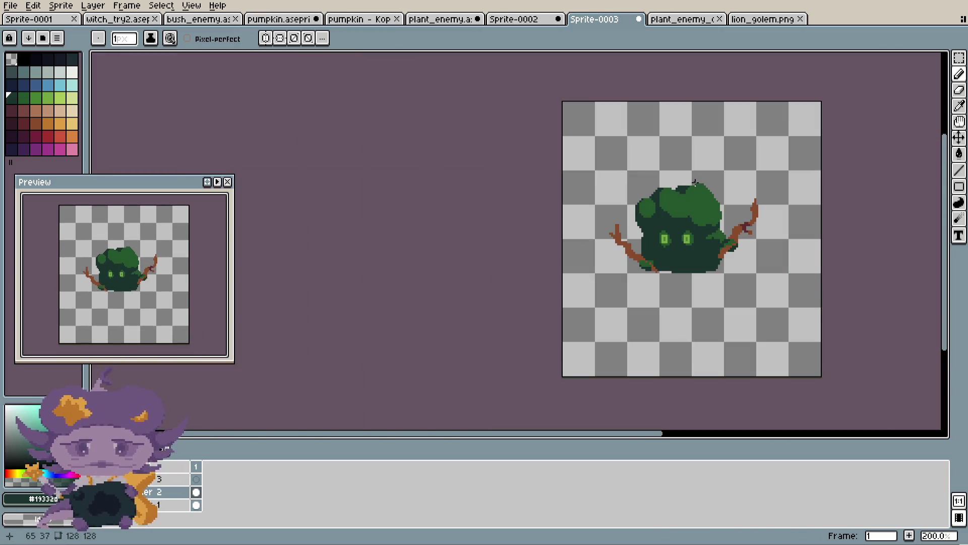
pyautogui.scroll(1, 666, 187)
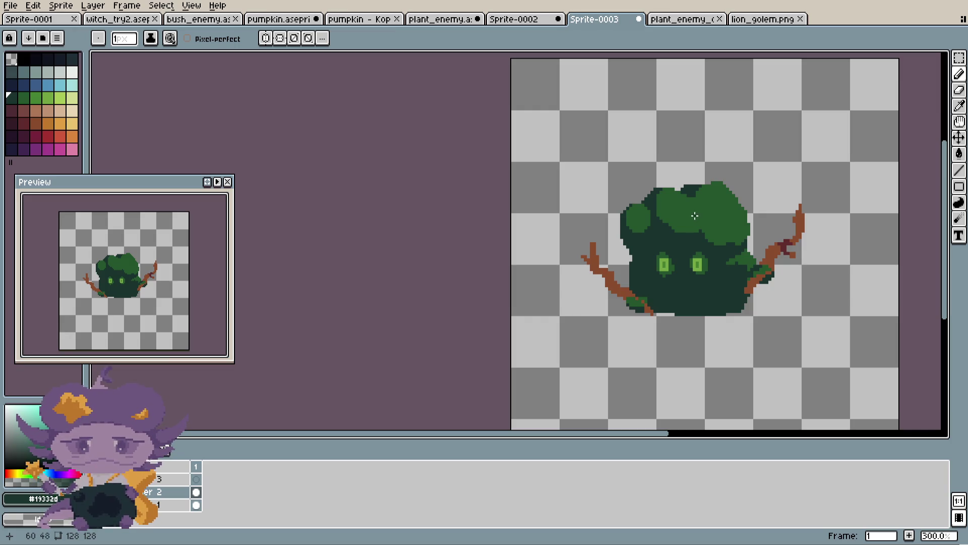
# - Create a new 16x16 sprite
pyautogui.click(11, 6)
pyautogui.click(34, 15)
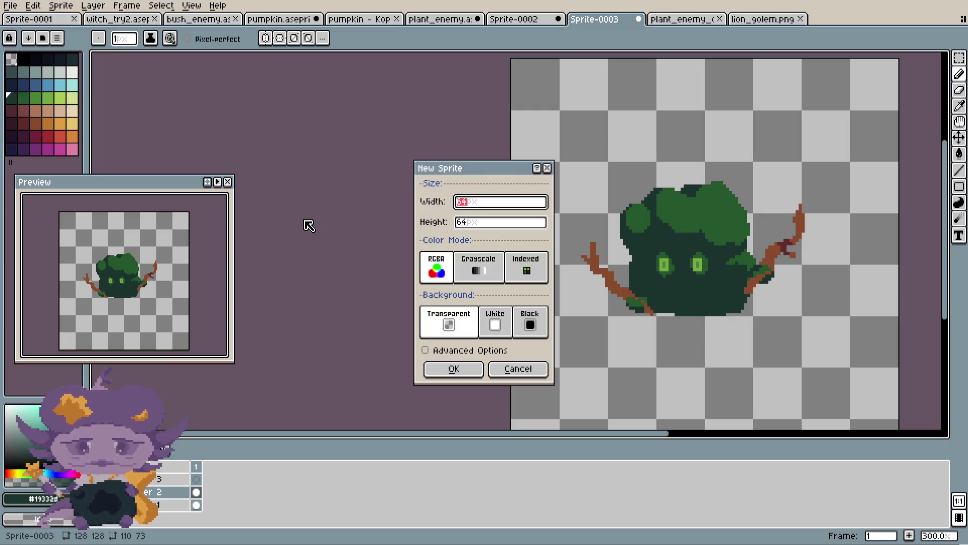
pyautogui.write('6')
pyautogui.press('Tab')
pyautogui.write('16')
pyautogui.press('Return')
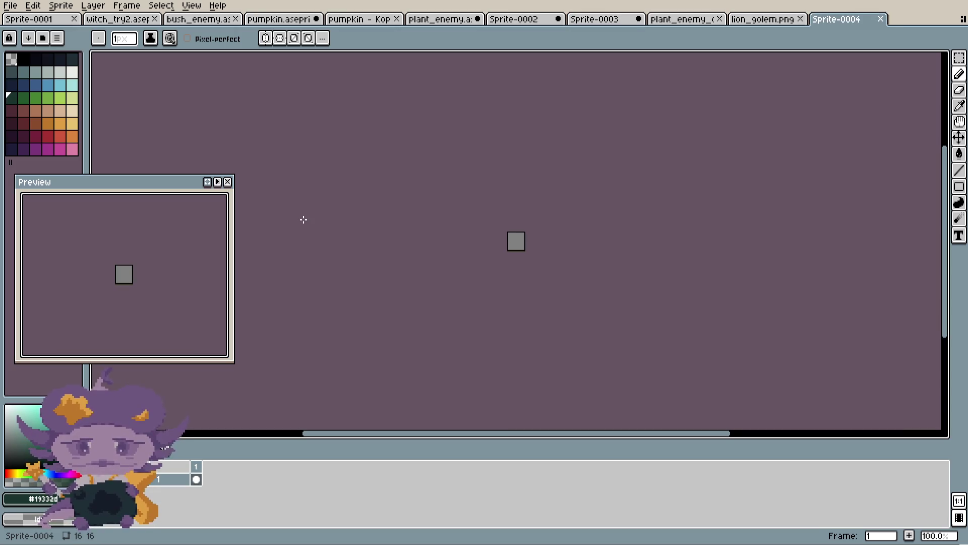
pyautogui.scroll(6, 510, 234)
pyautogui.scroll(4, 489, 273)
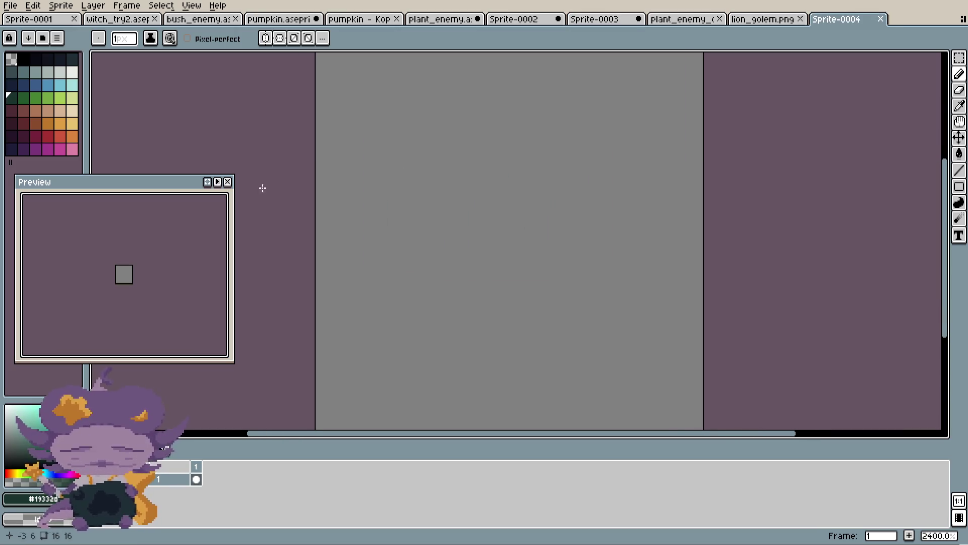
# - Paint a round tan head with a dark red body below it
pyautogui.click(47, 109)
pyautogui.press('v')
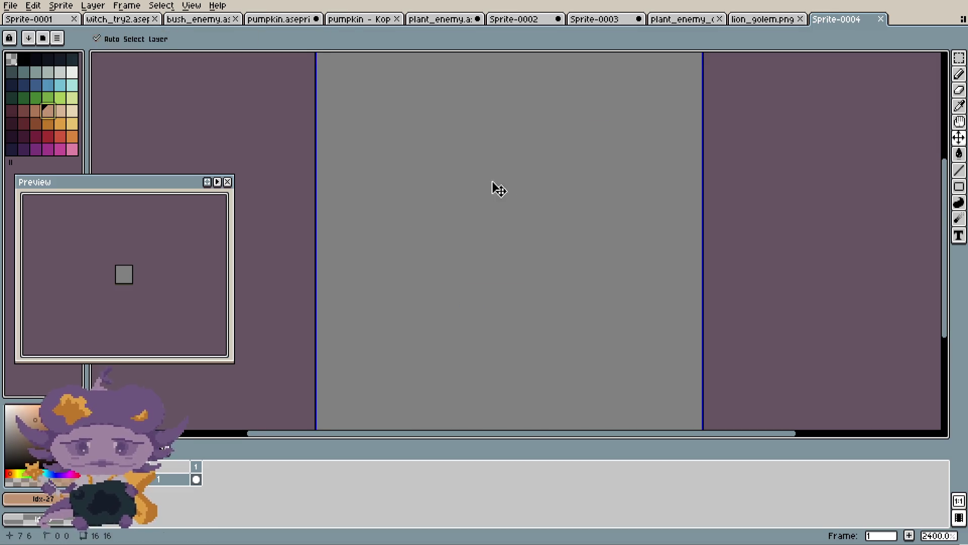
pyautogui.press('b')
pyautogui.click(492, 188)
pyautogui.scroll(-4, 506, 159)
pyautogui.scroll(5, 461, 169)
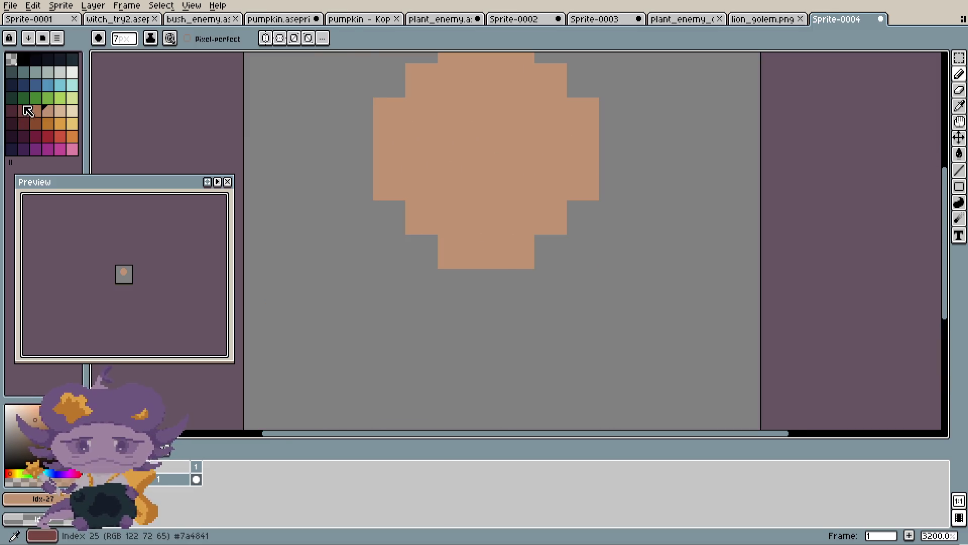
pyautogui.click(27, 111)
pyautogui.press('-')
pyautogui.press('-')
pyautogui.press('-')
pyautogui.moveTo(416, 252)
pyautogui.mouseDown()
pyautogui.moveTo(509, 310)
pyautogui.moveTo(464, 340)
pyautogui.moveTo(485, 355)
pyautogui.mouseUp()
pyautogui.scroll(-1, 475, 346)
pyautogui.moveTo(472, 387)
pyautogui.mouseDown()
pyautogui.moveTo(498, 368)
pyautogui.moveTo(481, 378)
pyautogui.moveTo(460, 348)
pyautogui.mouseUp()
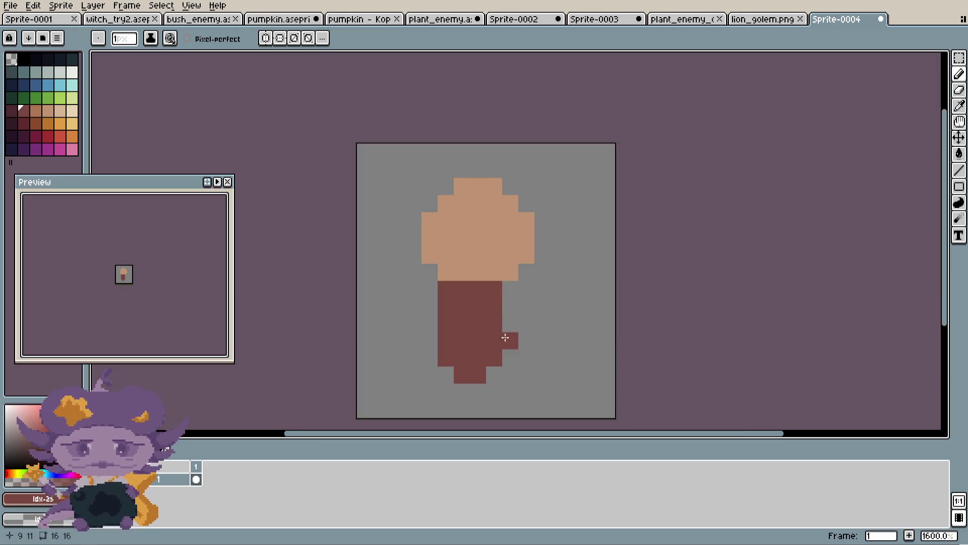
pyautogui.scroll(2, 507, 333)
pyautogui.scroll(-1, 556, 274)
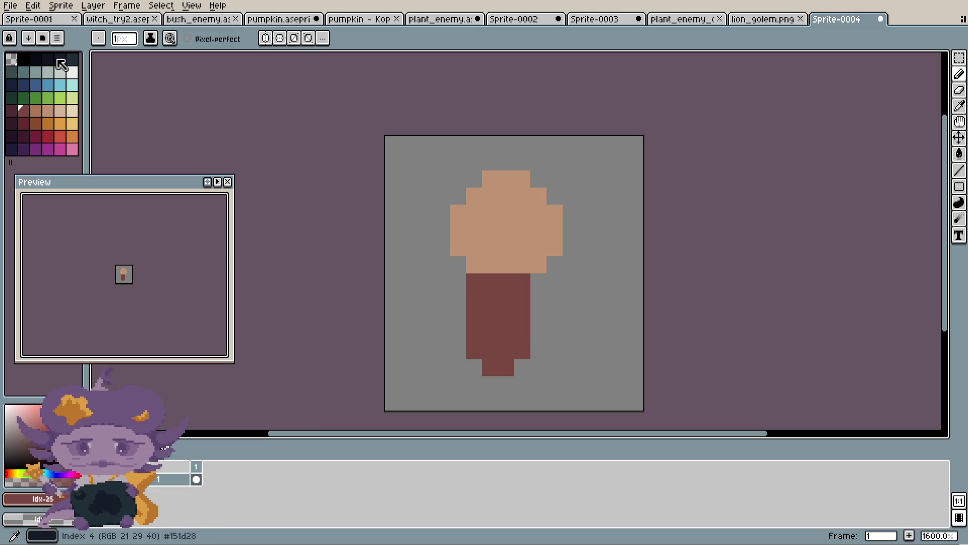
# - Draw two 2x2 dark eyes on the face
pyautogui.click(22, 72)
pyautogui.scroll(1, 473, 197)
pyautogui.keyDown('alt'); pyautogui.click(499, 340); pyautogui.keyUp('alt')
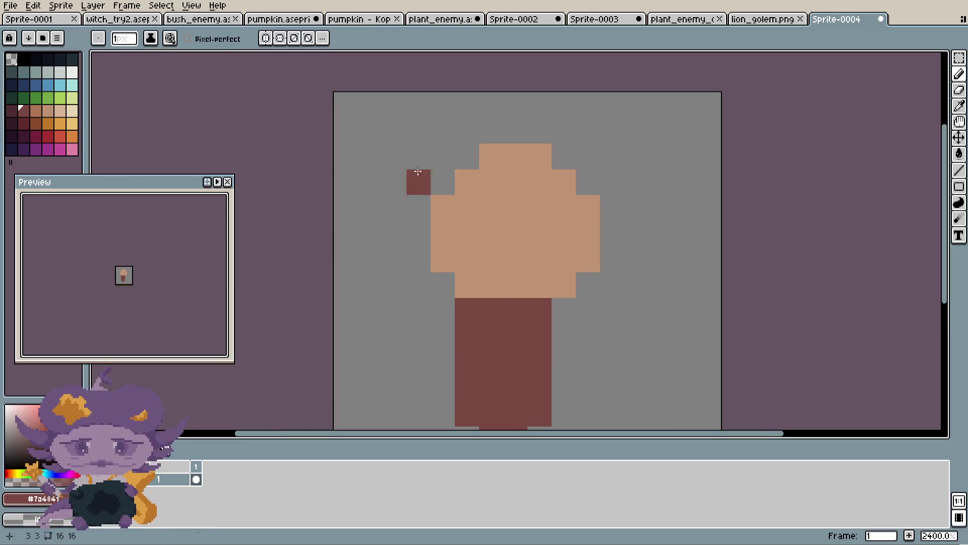
pyautogui.click(564, 233)
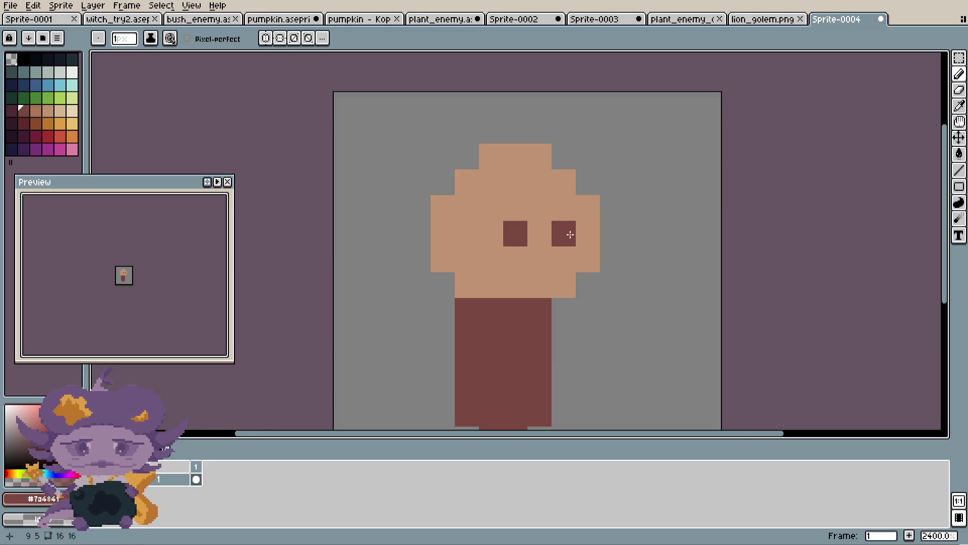
pyautogui.scroll(-2, 564, 233)
pyautogui.scroll(3, 547, 214)
pyautogui.keyDown('alt'); pyautogui.click(547, 215); pyautogui.keyUp('alt')
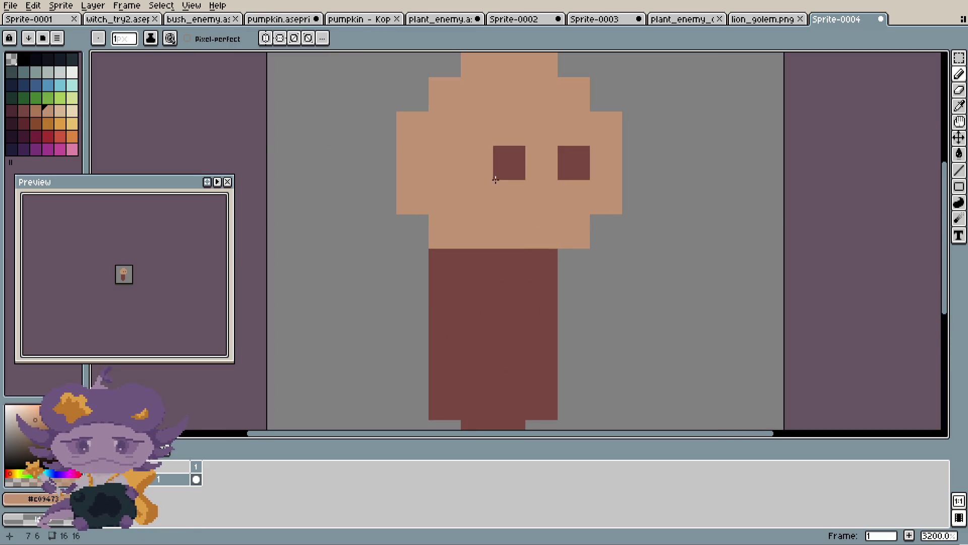
pyautogui.keyDown('alt'); pyautogui.click(521, 160); pyautogui.keyUp('alt')
pyautogui.moveTo(477, 163)
pyautogui.mouseDown()
pyautogui.moveTo(473, 151)
pyautogui.moveTo(520, 132)
pyautogui.mouseUp()
pyautogui.click(573, 129)
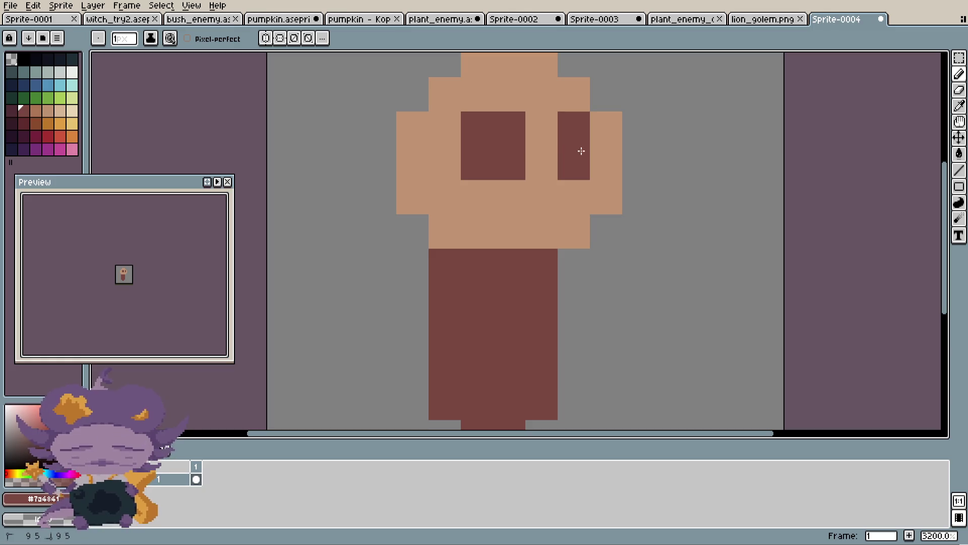
pyautogui.click(605, 128)
pyautogui.scroll(-5, 594, 133)
pyautogui.scroll(7, 562, 150)
pyautogui.click(542, 159)
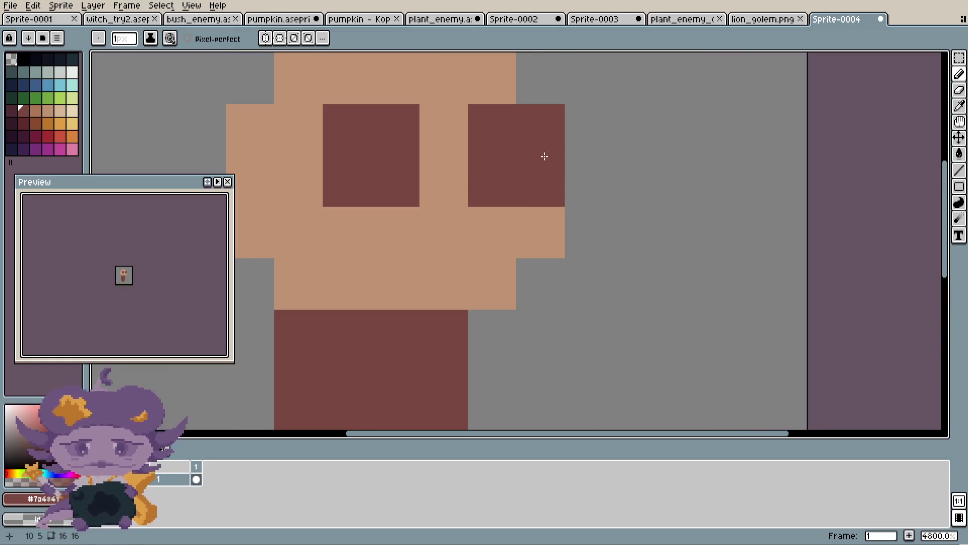
pyautogui.scroll(-5, 543, 156)
pyautogui.scroll(4, 585, 132)
# - Try lighter brown cells in the left eye, then darken them back
pyautogui.press('alt')
pyautogui.click(36, 112)
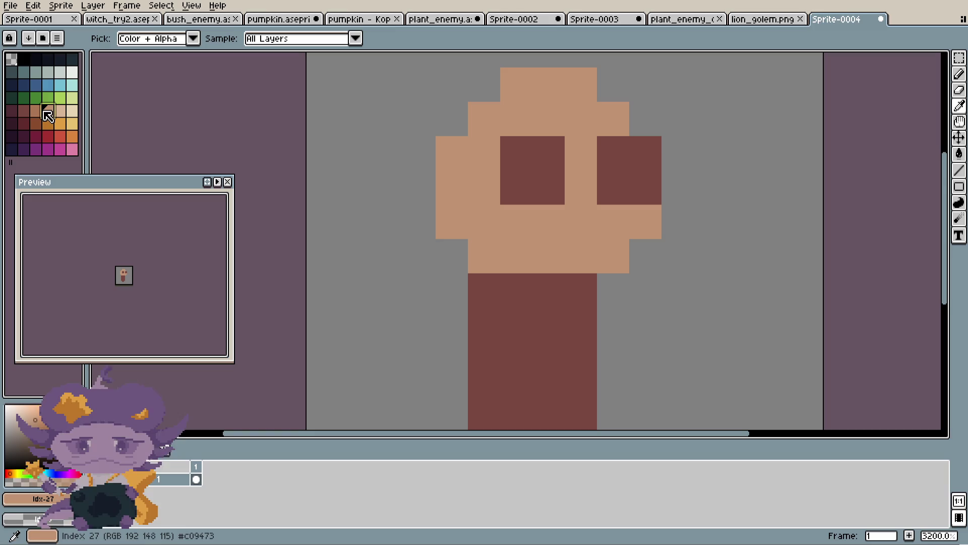
pyautogui.click(549, 173)
pyautogui.click(516, 187)
pyautogui.click(557, 157)
pyautogui.keyDown('alt'); pyautogui.click(516, 153); pyautogui.keyUp('alt')
pyautogui.click(548, 153)
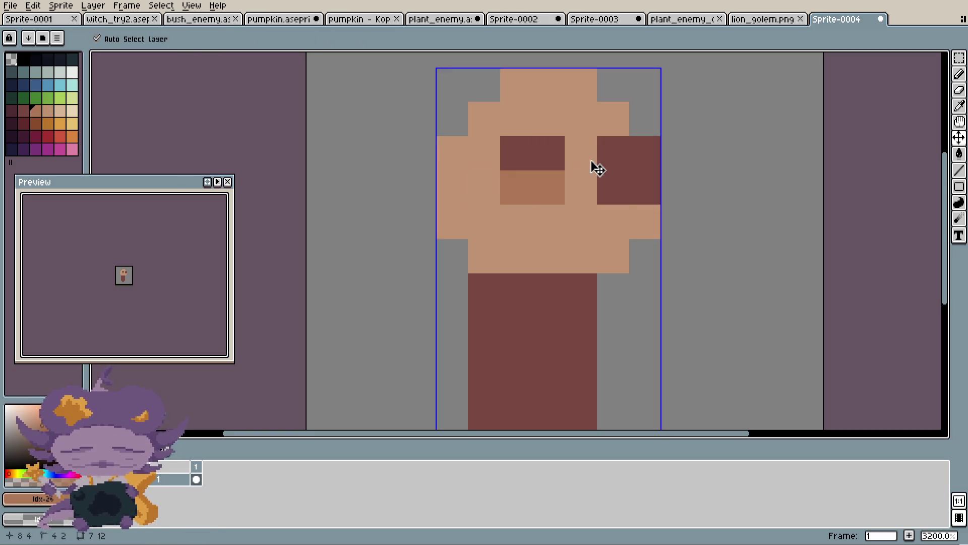
pyautogui.moveTo(548, 187); pyautogui.dragTo(516, 187)
pyautogui.scroll(-1, 468, 158)
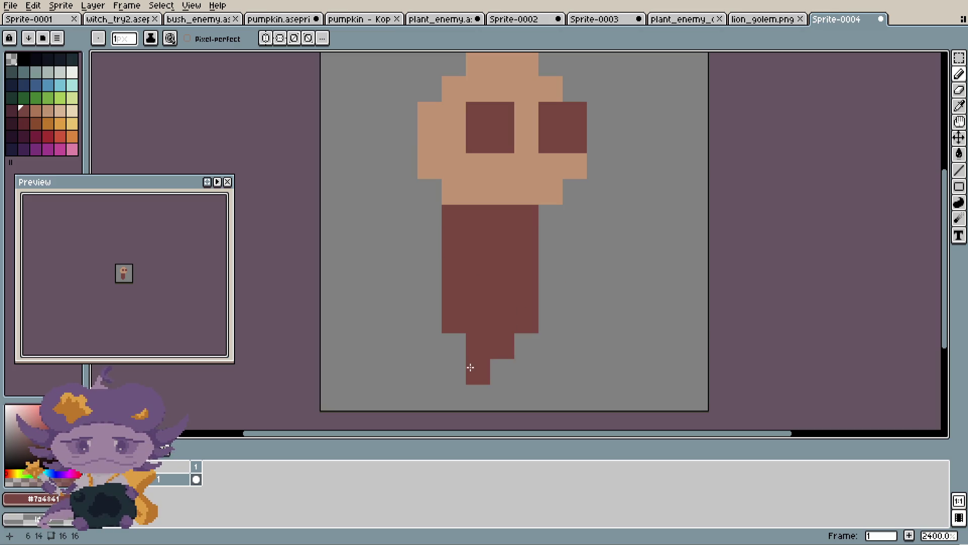
# - Paint legs at the body's bottom corners and erase the gap between them
pyautogui.moveTo(454, 370)
pyautogui.mouseDown()
pyautogui.moveTo(454, 346)
pyautogui.moveTo(478, 346)
pyautogui.mouseUp()
pyautogui.click(527, 346)
pyautogui.click(527, 371)
pyautogui.scroll(-3, 537, 340)
pyautogui.scroll(3, 536, 303)
pyautogui.press('alt')
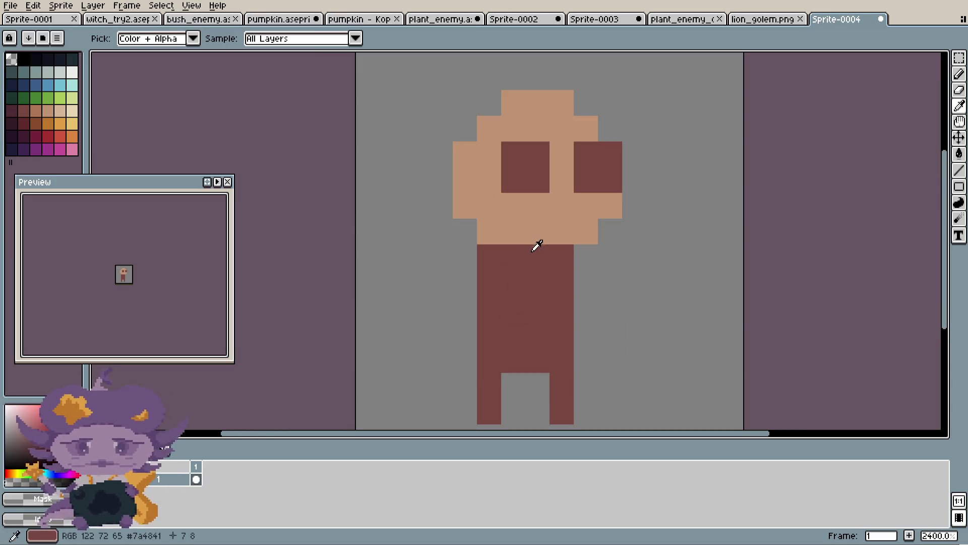
pyautogui.keyDown('alt'); pyautogui.click(536, 246); pyautogui.keyUp('alt')
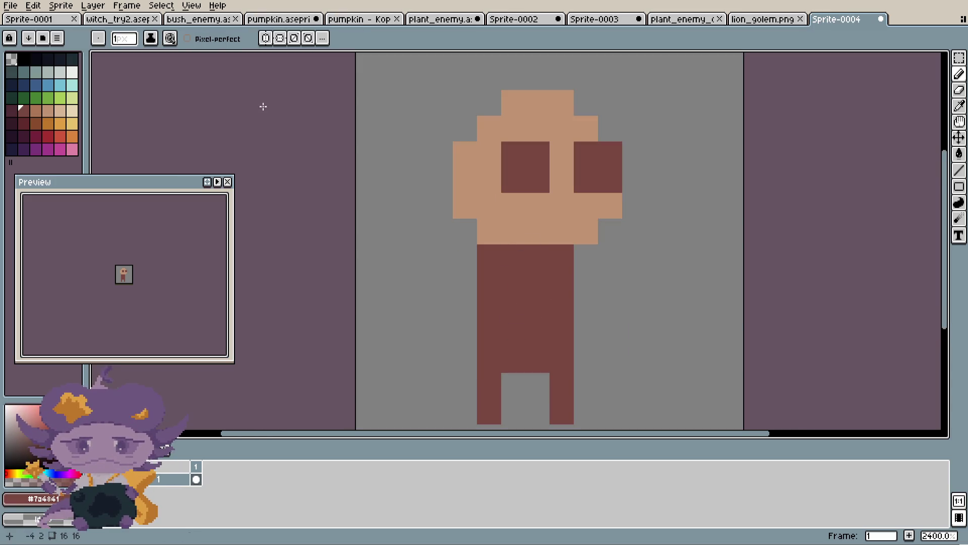
# - Test green on the torso, undo it, and paint the upper body blue as a shirt
pyautogui.click(39, 121)
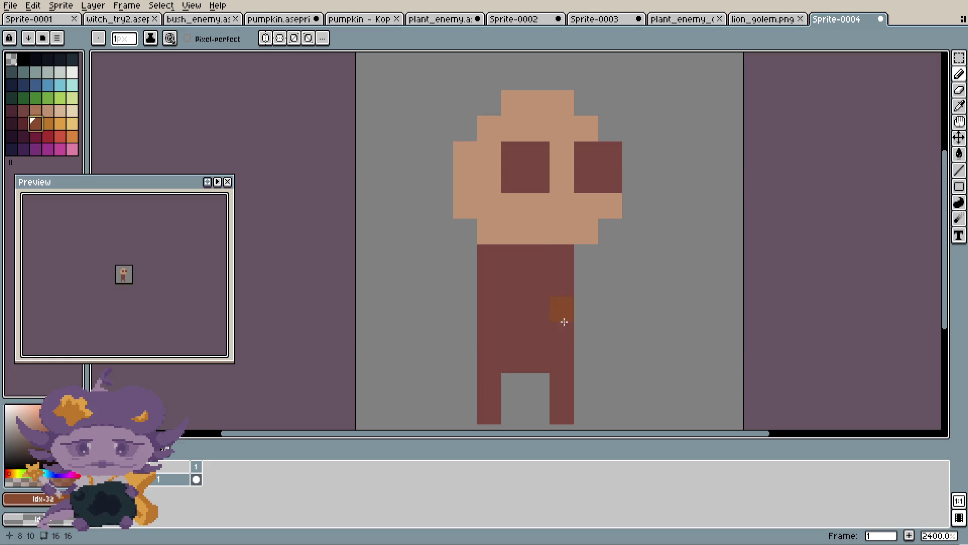
pyautogui.click(50, 101)
pyautogui.moveTo(561, 281)
pyautogui.mouseDown()
pyautogui.moveTo(489, 282)
pyautogui.moveTo(524, 277)
pyautogui.moveTo(464, 257)
pyautogui.mouseUp()
pyautogui.hotkey('ctrl', 'z')
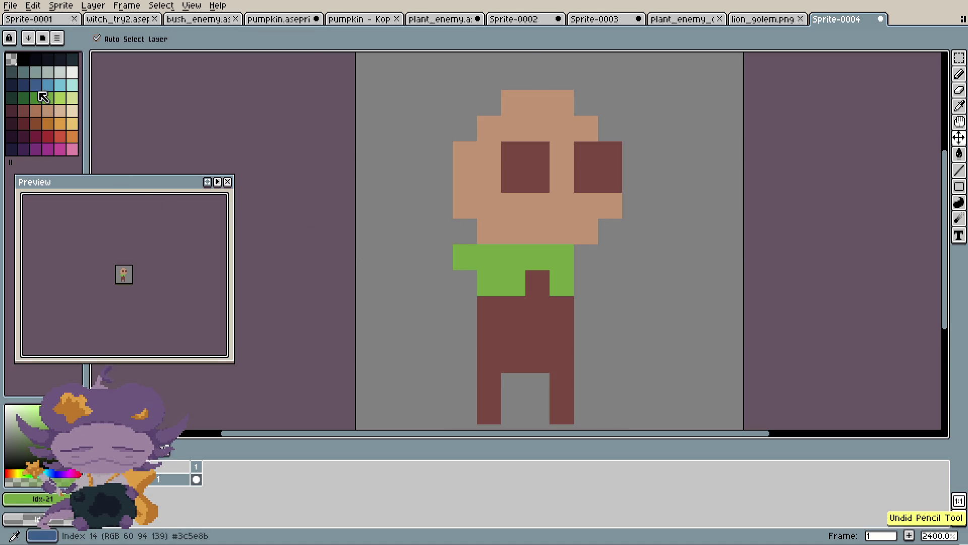
pyautogui.click(36, 85)
pyautogui.press('b')
pyautogui.moveTo(488, 258); pyautogui.dragTo(489, 306)
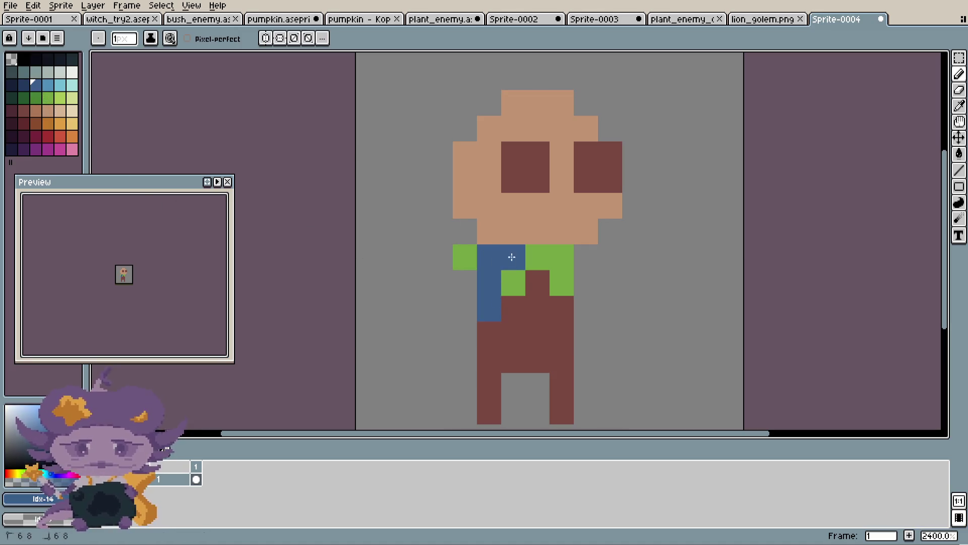
pyautogui.moveTo(512, 257)
pyautogui.mouseDown()
pyautogui.moveTo(541, 300)
pyautogui.moveTo(560, 257)
pyautogui.mouseUp()
pyautogui.scroll(-3, 553, 265)
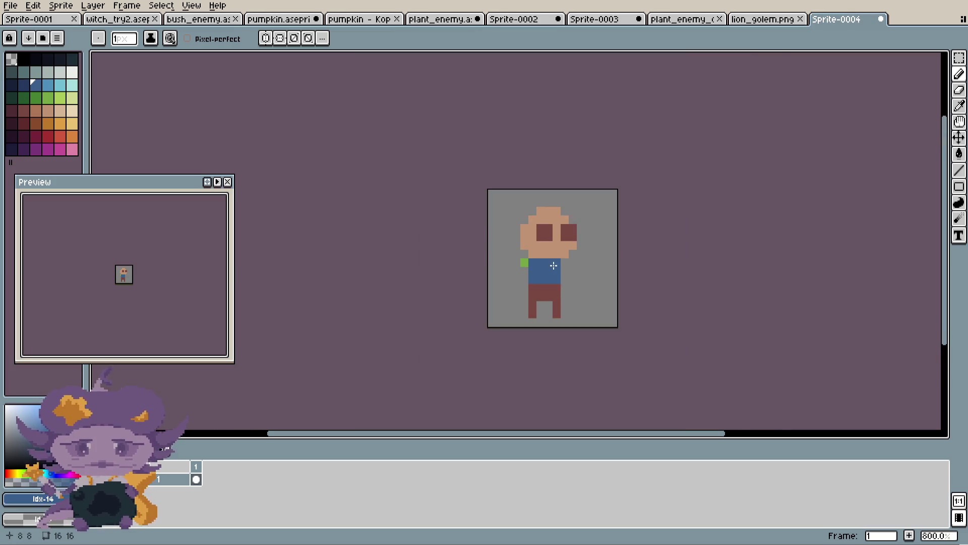
pyautogui.scroll(3, 553, 265)
# - Erase the stray green pixel beside the body and ready the eyedropper
pyautogui.click(507, 241)
pyautogui.press('b')
pyautogui.scroll(-4, 512, 238)
pyautogui.scroll(-1, 530, 250)
pyautogui.scroll(1, 538, 246)
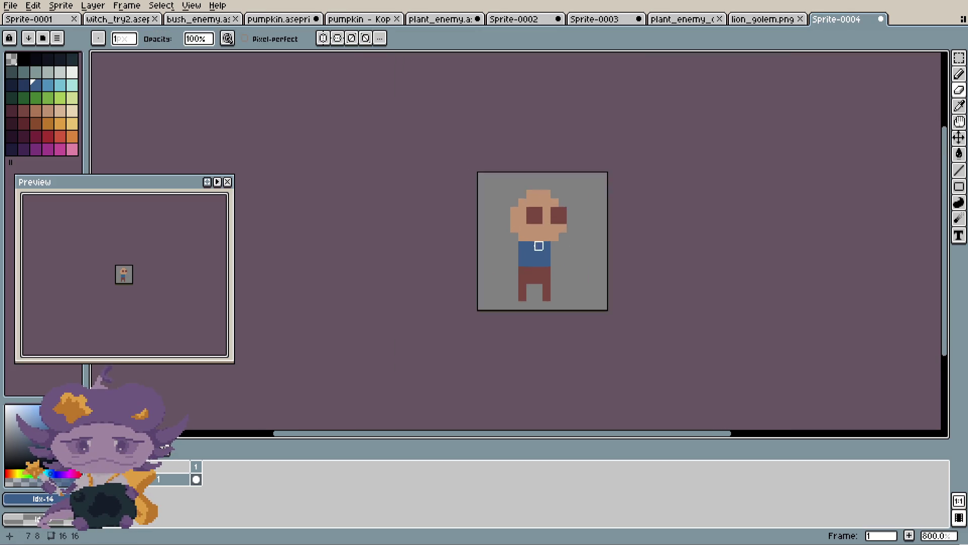
pyautogui.scroll(2, 538, 245)
pyautogui.press('i')
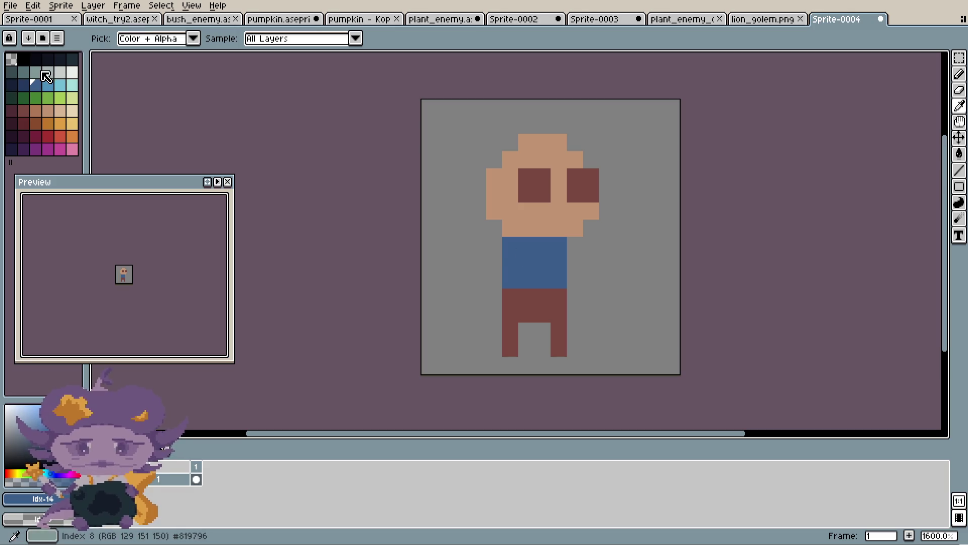
# - Fill the shirt with the darker teal swatch, undoing a lighter fill and a background spill
pyautogui.click(46, 76)
pyautogui.press('b')
pyautogui.press('g')
pyautogui.click(558, 263)
pyautogui.scroll(-1, 561, 261)
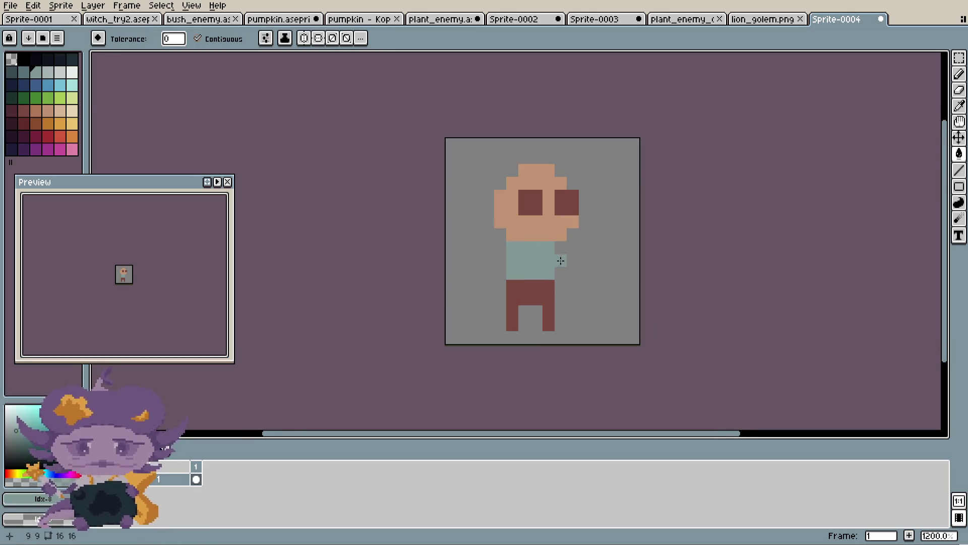
pyautogui.hotkey('ctrl', 'z')
pyautogui.click(11, 72)
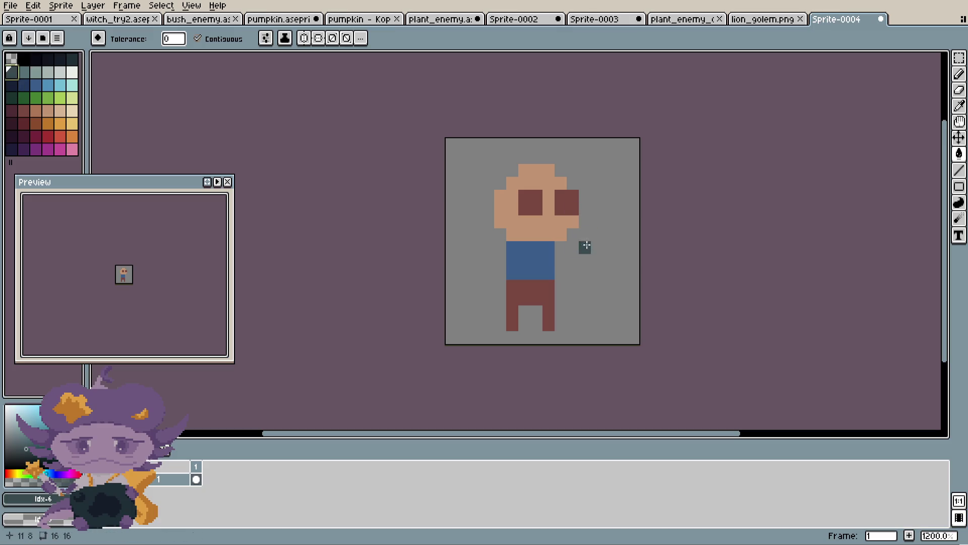
pyautogui.click(585, 246)
pyautogui.hotkey('ctrl', 'z')
pyautogui.click(545, 259)
pyautogui.scroll(-2, 544, 260)
pyautogui.scroll(4, 529, 268)
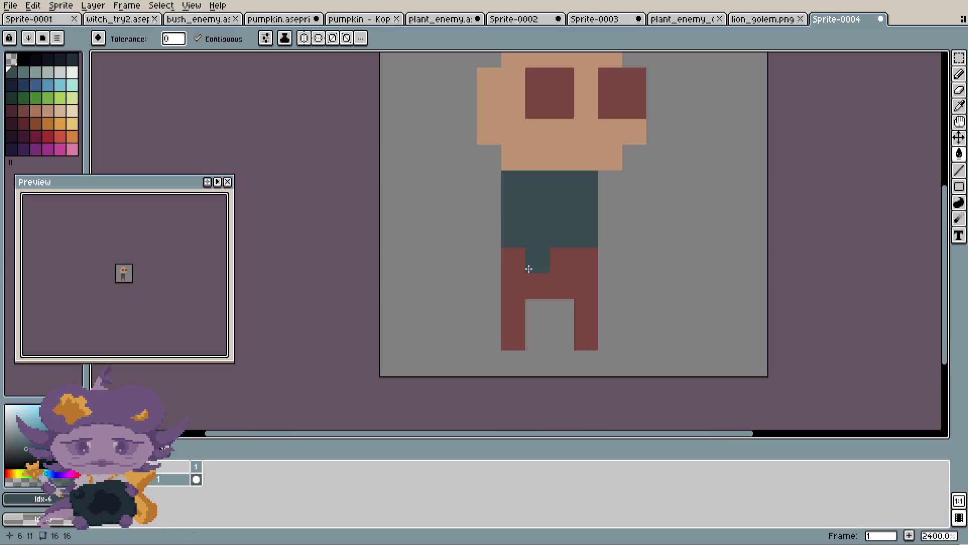
pyautogui.scroll(-2, 528, 268)
pyautogui.scroll(2, 556, 217)
# - Start the dark teal hair with single pixels around the head's upper-left and left side
pyautogui.keyDown('alt'); pyautogui.click(555, 216); pyautogui.keyUp('alt')
pyautogui.scroll(-1, 601, 363)
pyautogui.scroll(5, 498, 264)
pyautogui.click(499, 264)
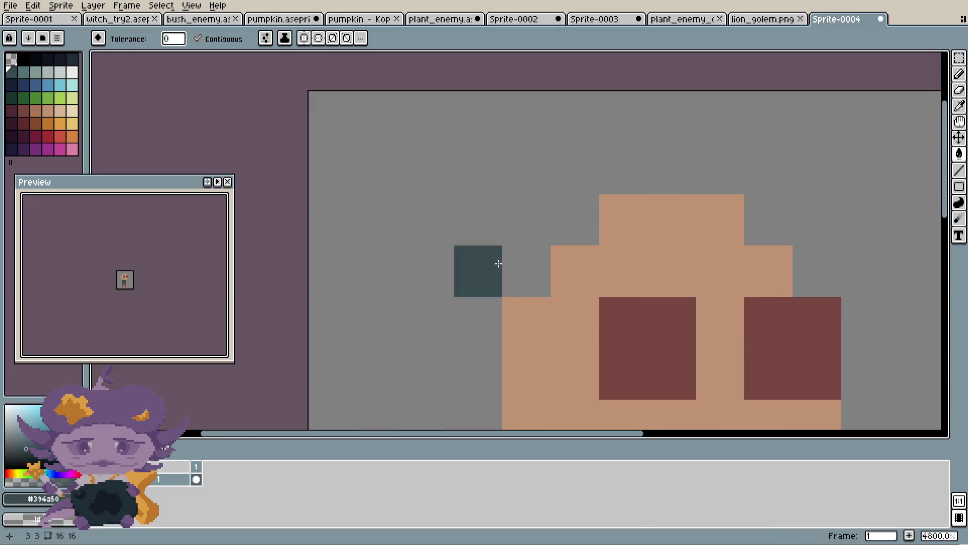
pyautogui.click(450, 311)
pyautogui.hotkey('ctrl', 'z')
pyautogui.hotkey('ctrl', 'z')
pyautogui.press('b')
pyautogui.click(543, 249)
pyautogui.click(477, 272)
pyautogui.click(558, 239)
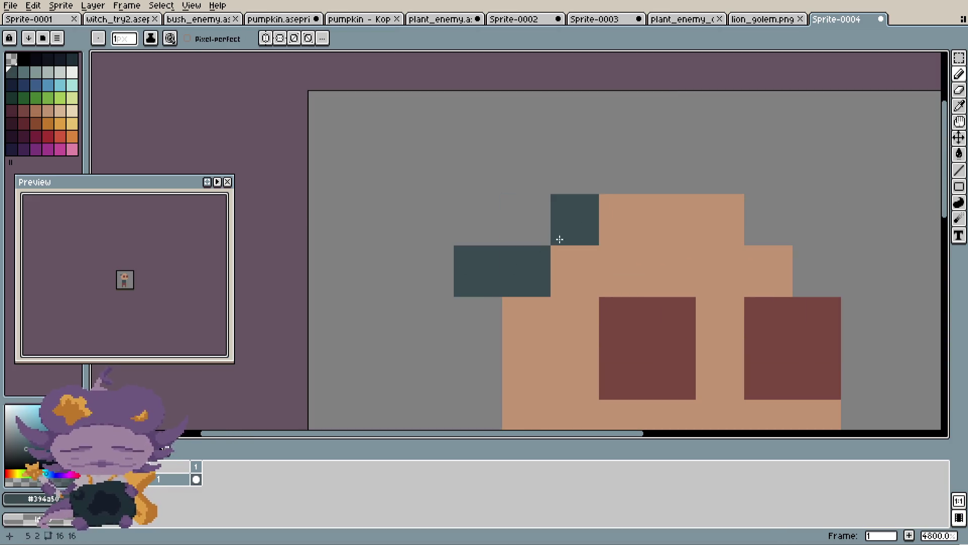
pyautogui.click(471, 330)
pyautogui.hotkey('ctrl', 'z')
pyautogui.click(475, 335)
pyautogui.click(530, 239)
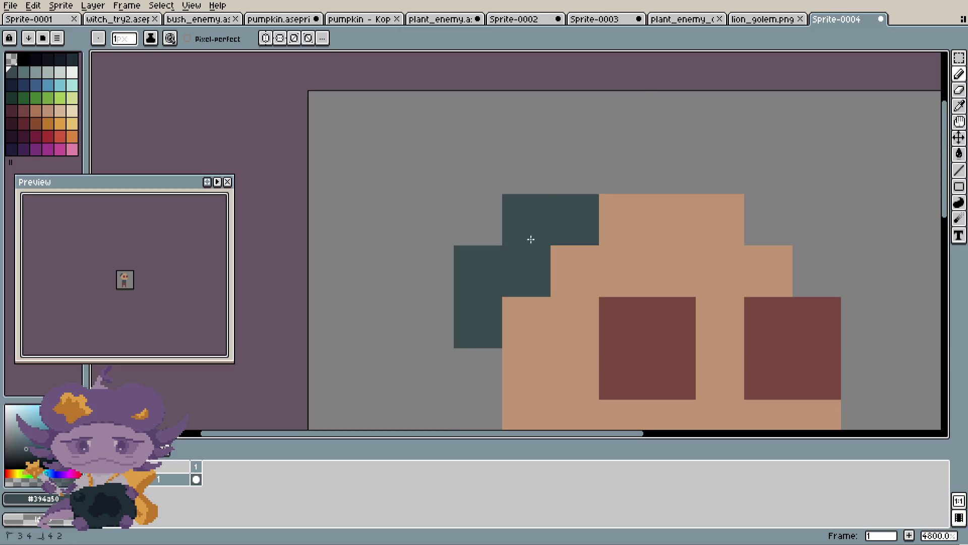
# - Paint dark teal hair along the head's top row and down the upper-right corner
pyautogui.click(575, 168)
pyautogui.moveTo(575, 169)
pyautogui.mouseDown()
pyautogui.moveTo(726, 163)
pyautogui.moveTo(761, 188)
pyautogui.mouseUp()
pyautogui.scroll(-4, 761, 188)
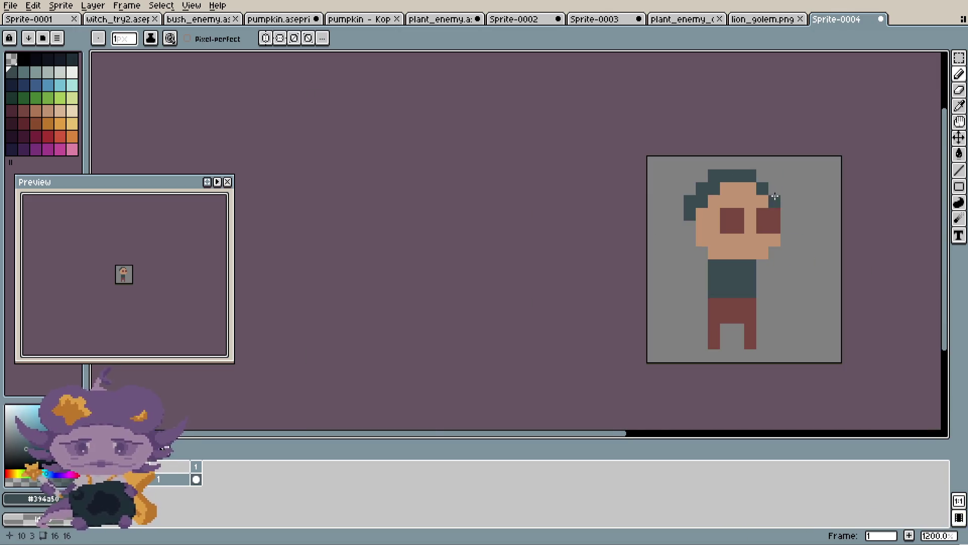
pyautogui.scroll(4, 774, 197)
pyautogui.click(744, 152)
pyautogui.click(767, 190)
pyautogui.click(771, 218)
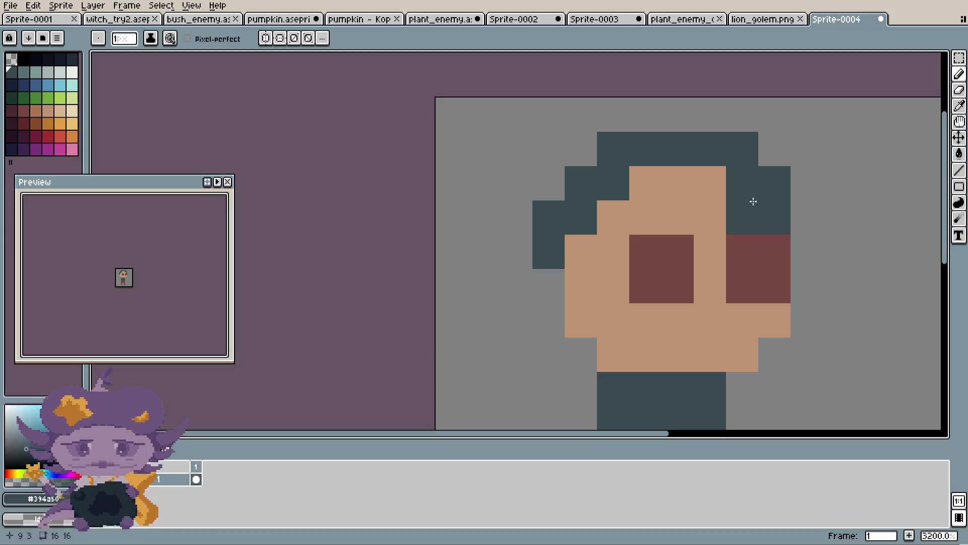
pyautogui.moveTo(752, 200)
pyautogui.mouseDown()
pyautogui.moveTo(663, 173)
pyautogui.moveTo(628, 199)
pyautogui.mouseUp()
# - Restore two face pixels to skin tone, then extend the teal hair down the head's left side
pyautogui.press('alt')
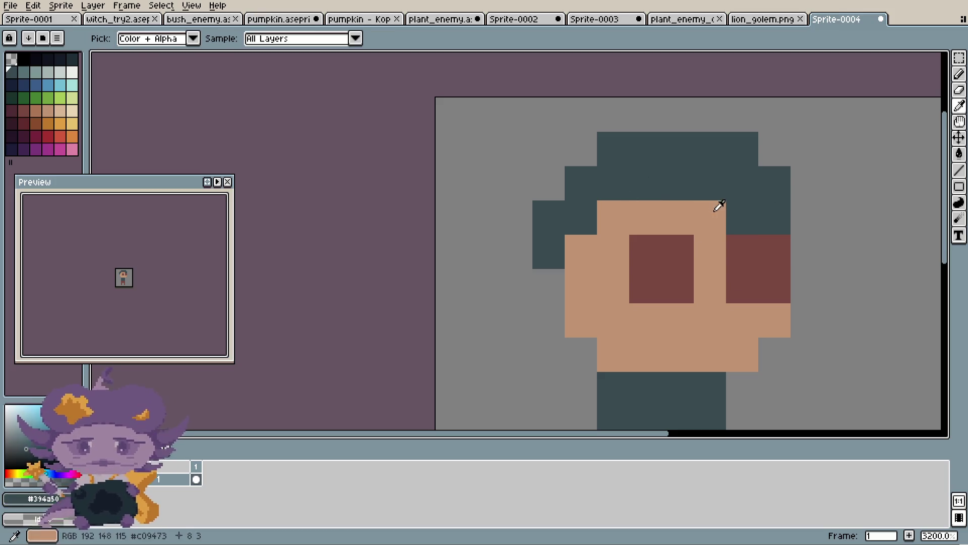
pyautogui.click(742, 210)
pyautogui.click(670, 174)
pyautogui.click(696, 181)
pyautogui.keyDown('alt'); pyautogui.click(703, 136); pyautogui.keyUp('alt')
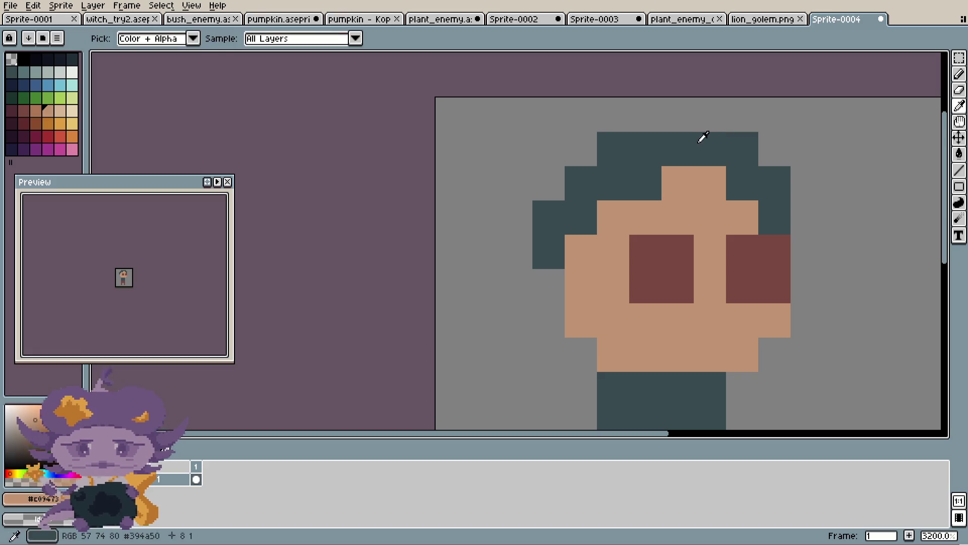
pyautogui.moveTo(580, 251); pyautogui.dragTo(581, 286)
pyautogui.click(613, 218)
pyautogui.scroll(-5, 635, 179)
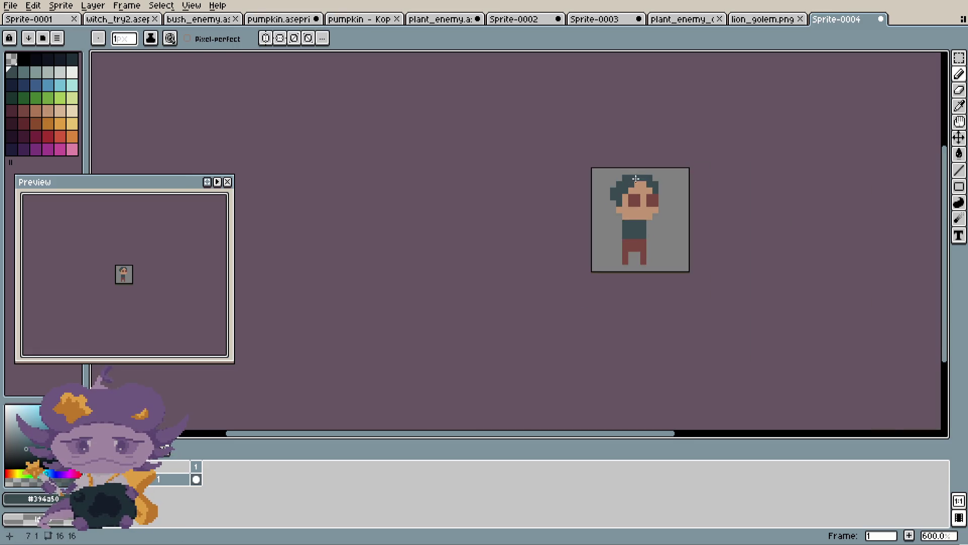
pyautogui.scroll(5, 635, 179)
pyautogui.scroll(-1, 614, 250)
pyautogui.scroll(-3, 613, 255)
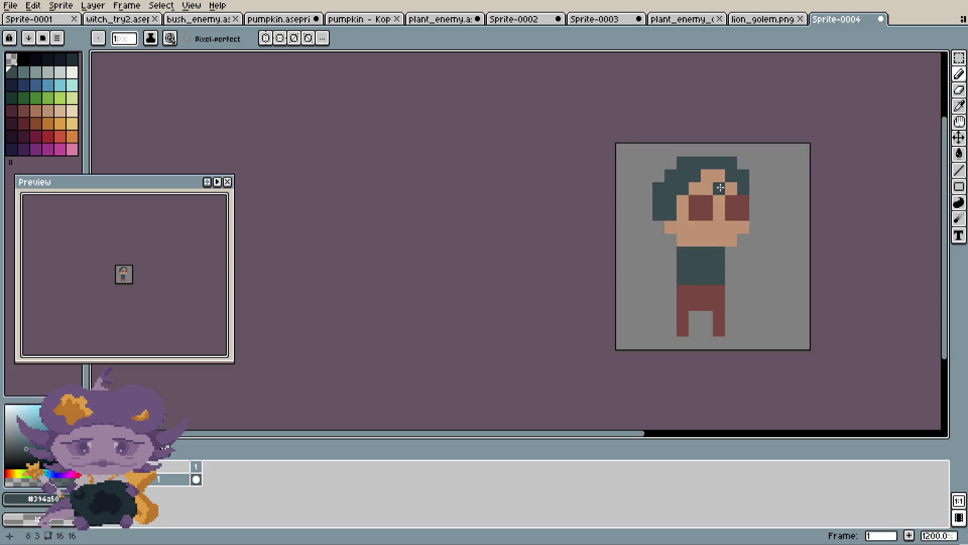
pyautogui.scroll(-1, 719, 188)
pyautogui.scroll(3, 754, 188)
pyautogui.scroll(-3, 756, 240)
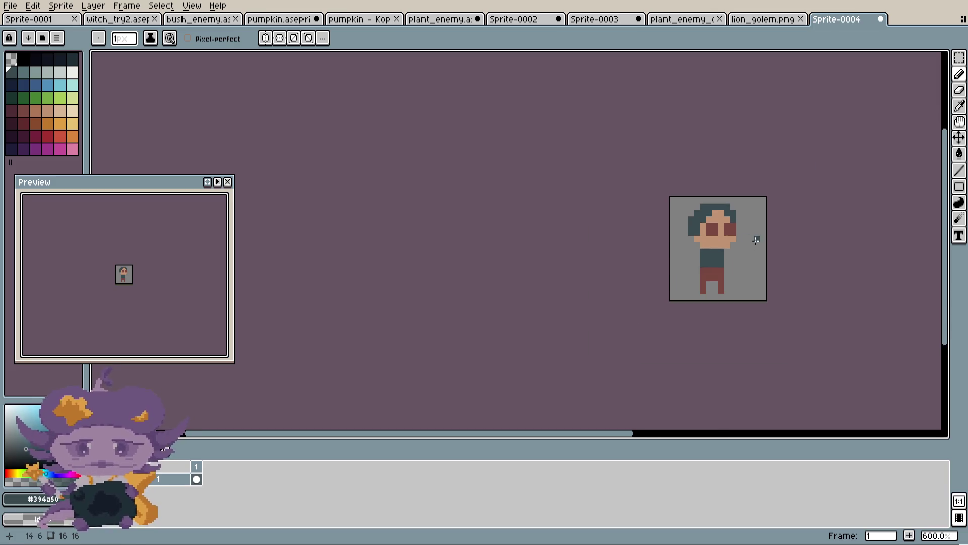
pyautogui.scroll(1, 711, 251)
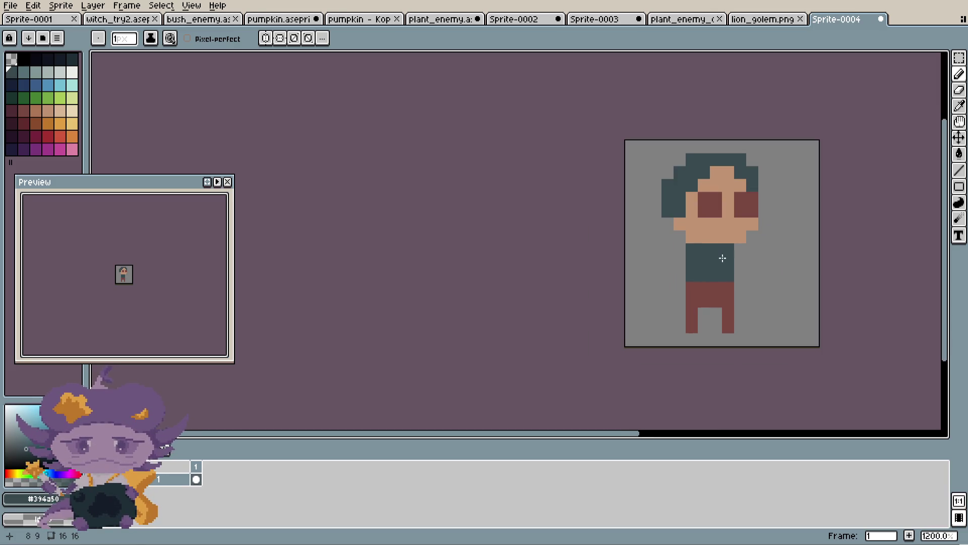
pyautogui.scroll(1, 697, 175)
pyautogui.scroll(-2, 714, 163)
pyautogui.scroll(-2, 756, 106)
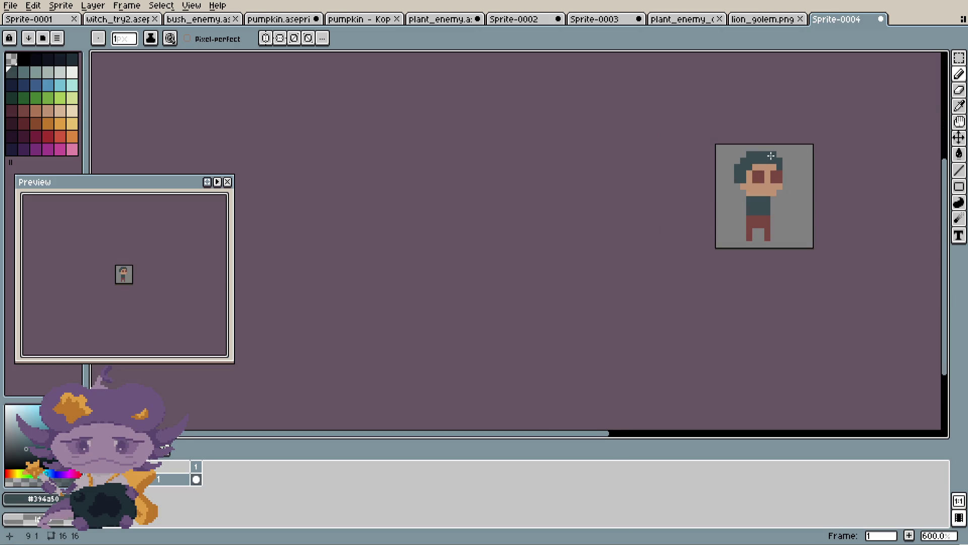
pyautogui.scroll(3, 767, 158)
# - Paint tan hands sticking out on both sides of the teal shirt
pyautogui.keyDown('alt'); pyautogui.click(757, 236); pyautogui.keyUp('alt')
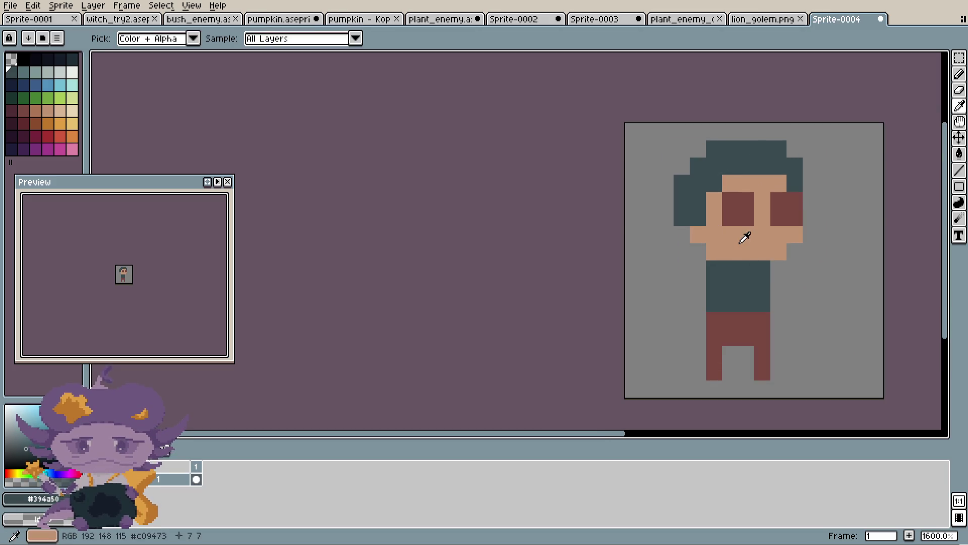
pyautogui.click(778, 286)
pyautogui.hscroll(2, 738, 277)
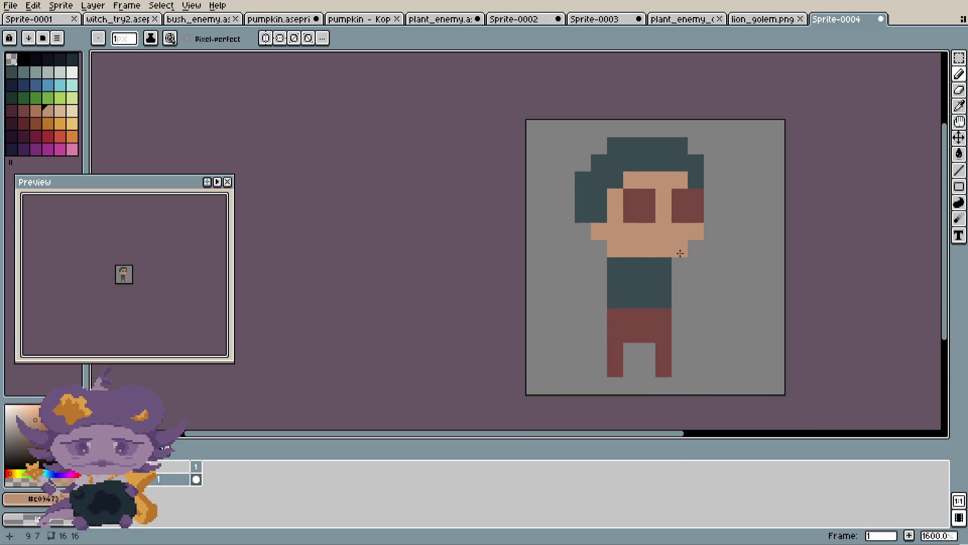
pyautogui.scroll(3, 677, 303)
pyautogui.click(516, 342)
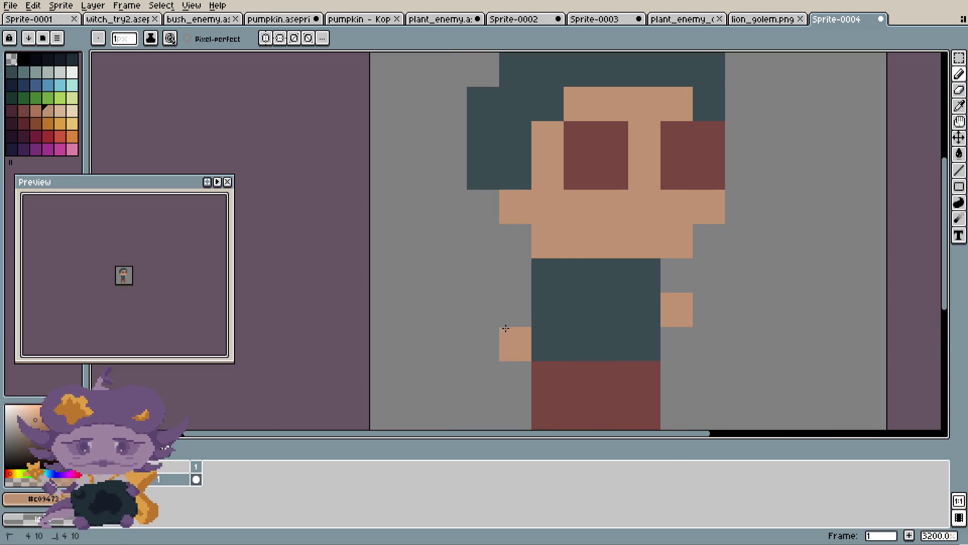
pyautogui.scroll(-3, 713, 315)
pyautogui.press('e')
pyautogui.click(615, 313)
pyautogui.press('b')
pyautogui.scroll(3, 628, 310)
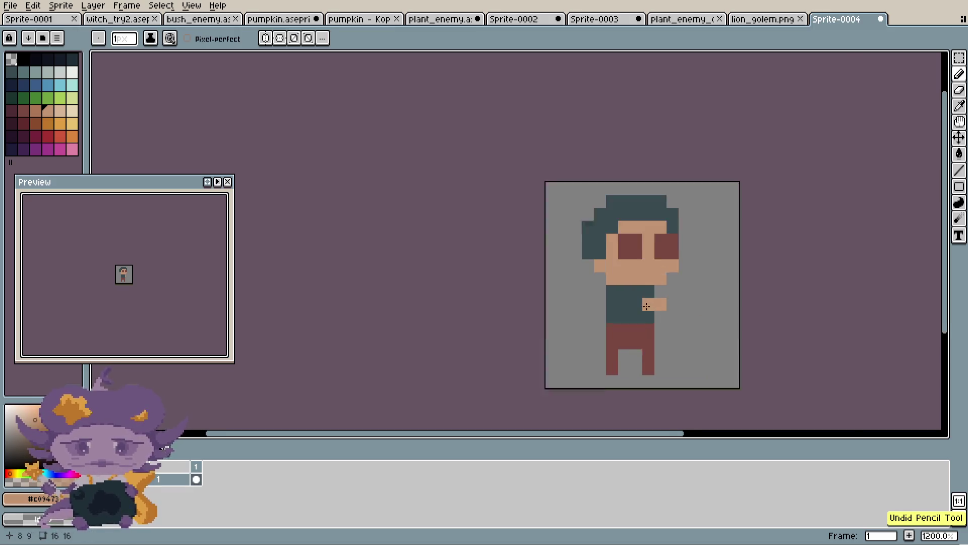
pyautogui.scroll(2, 617, 306)
pyautogui.scroll(-5, 712, 301)
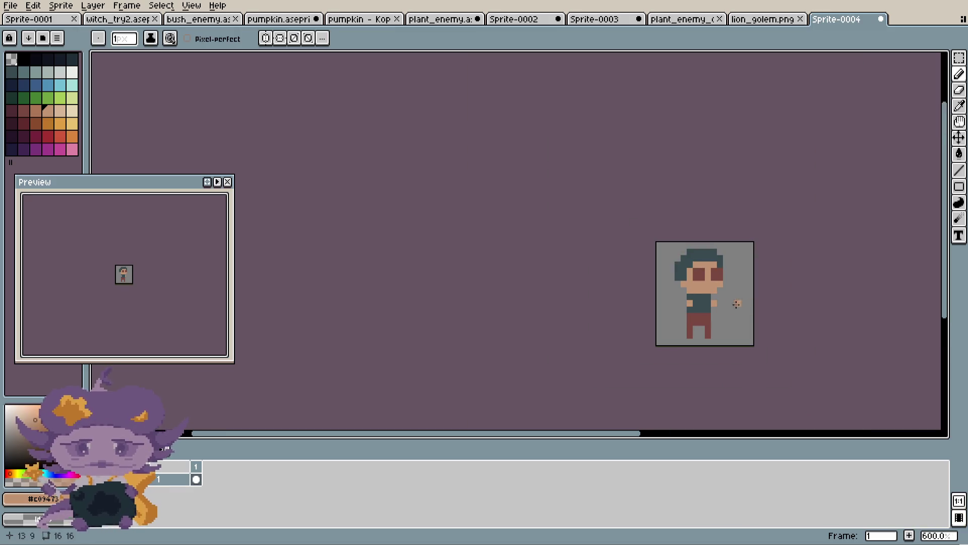
pyautogui.scroll(4, 725, 308)
pyautogui.scroll(1, 725, 308)
# - Add two stray teal pixels beside the pants and undo them again
pyautogui.keyDown('alt'); pyautogui.click(684, 298); pyautogui.keyUp('alt')
pyautogui.click(641, 322)
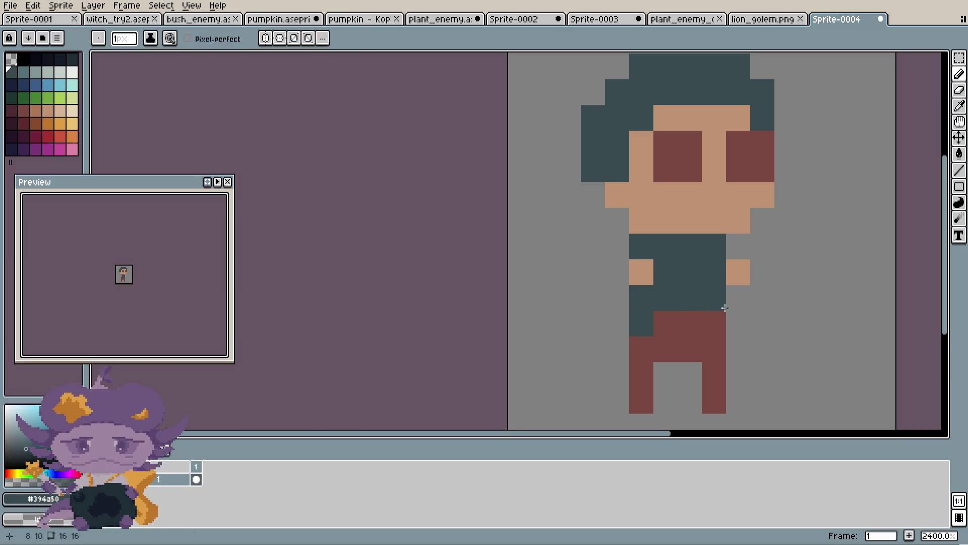
pyautogui.click(729, 321)
pyautogui.hotkey('ctrl', 'z')
pyautogui.hotkey('ctrl', 'z')
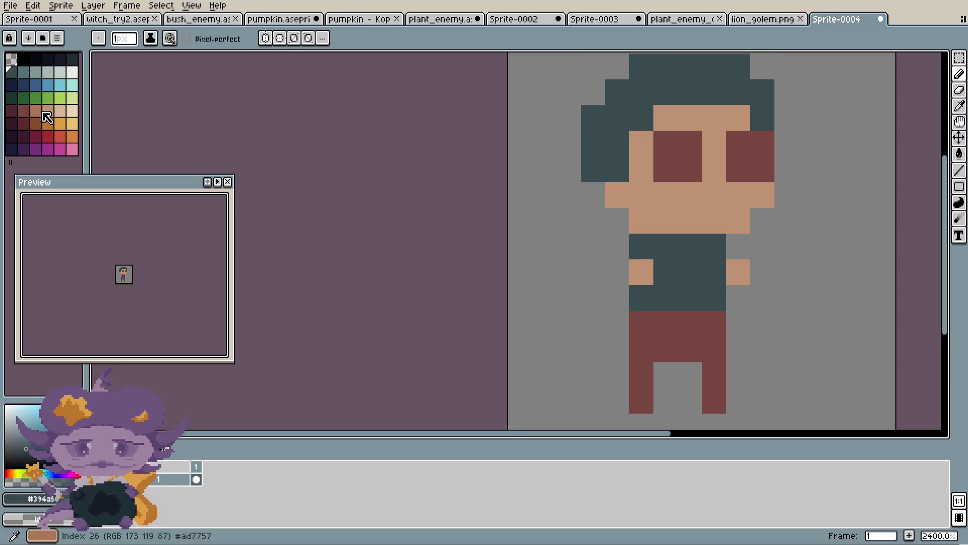
pyautogui.press('alt')
# - Paint tan shoes under both pant legs, making the right shoe two pixels wide
pyautogui.click(36, 111)
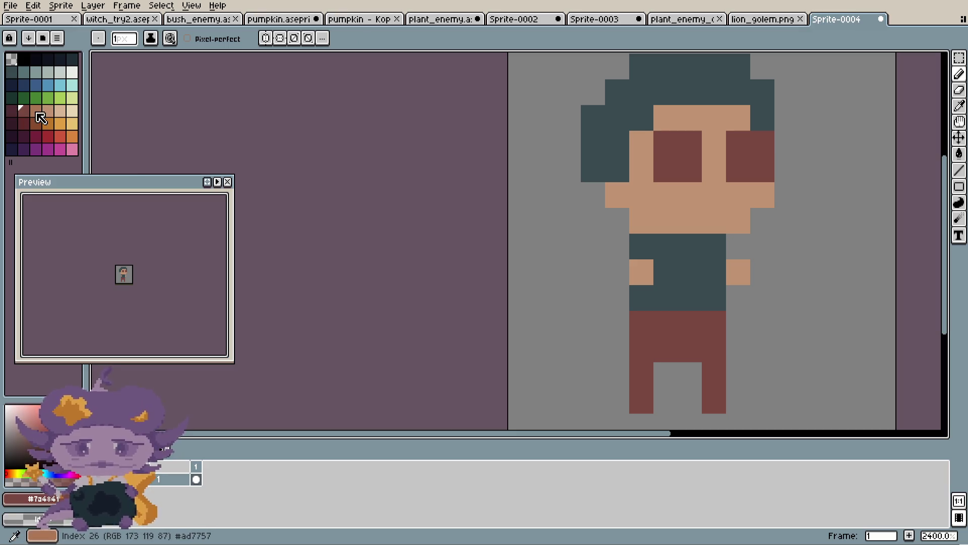
pyautogui.click(661, 353)
pyautogui.click(642, 401)
pyautogui.click(714, 401)
pyautogui.click(739, 401)
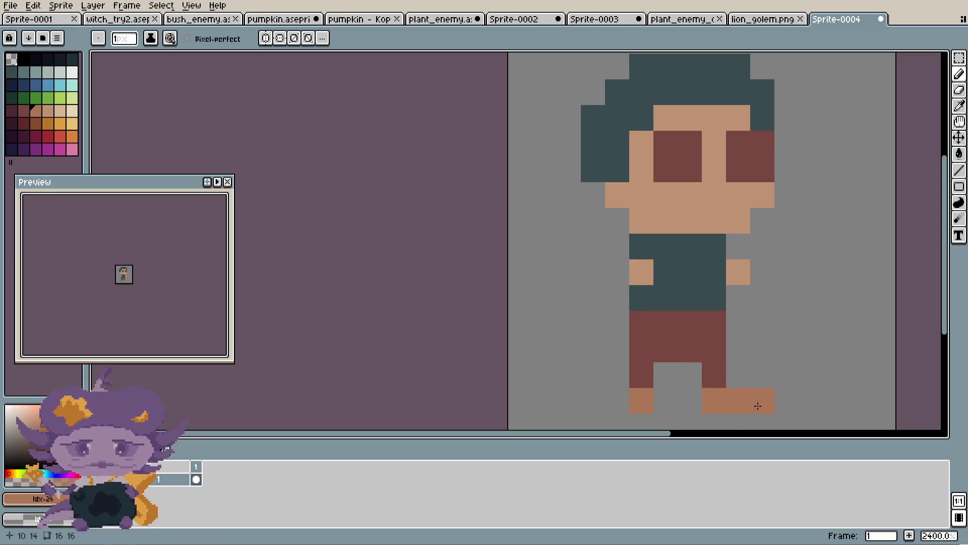
pyautogui.scroll(-3, 796, 377)
# - Undo a stray tan bar and place a single tan pixel right of the pants
pyautogui.moveTo(796, 377); pyautogui.dragTo(755, 325)
pyautogui.click(731, 303)
pyautogui.scroll(3, 774, 309)
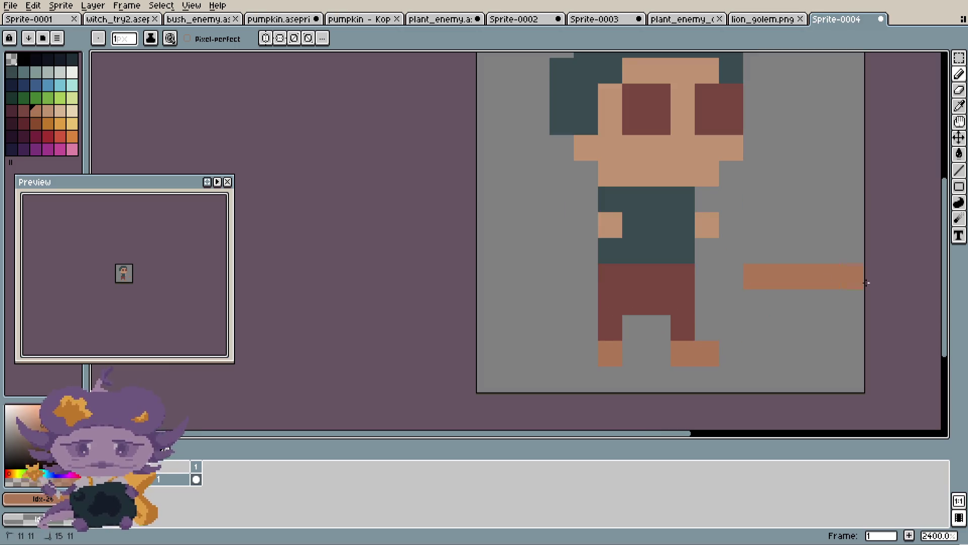
pyautogui.hotkey('ctrl', 'z')
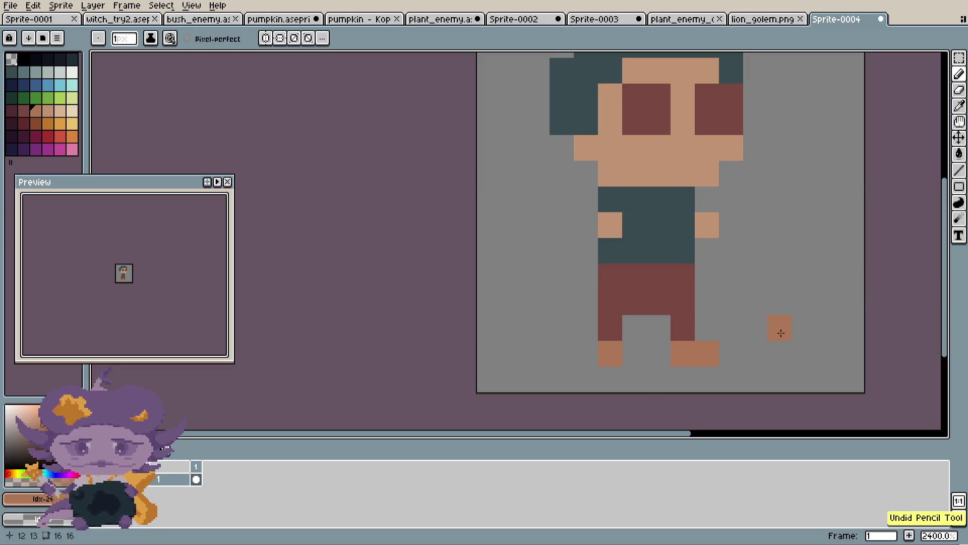
pyautogui.scroll(-5, 778, 328)
pyautogui.scroll(4, 670, 333)
pyautogui.scroll(2, 670, 334)
pyautogui.click(752, 339)
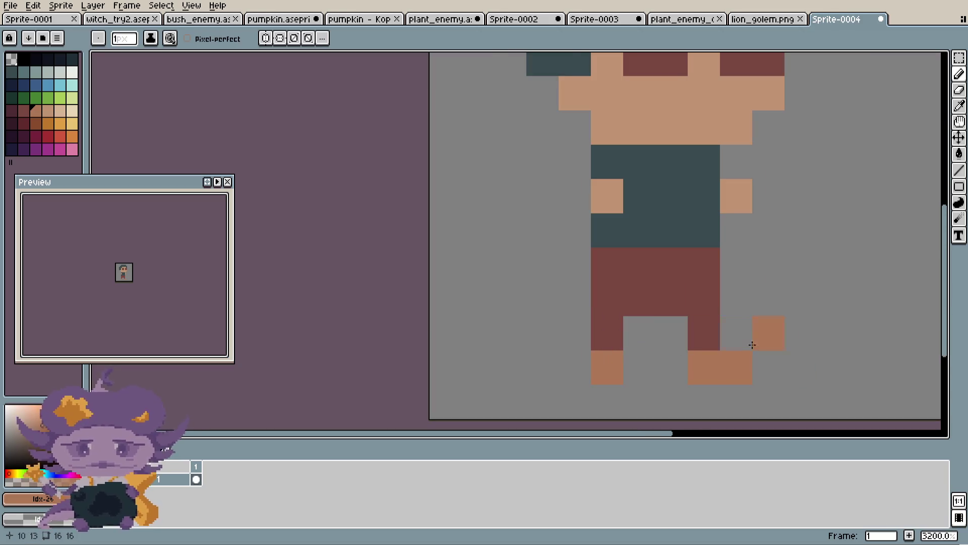
pyautogui.scroll(-1, 666, 317)
pyautogui.scroll(-3, 719, 290)
pyautogui.scroll(4, 708, 277)
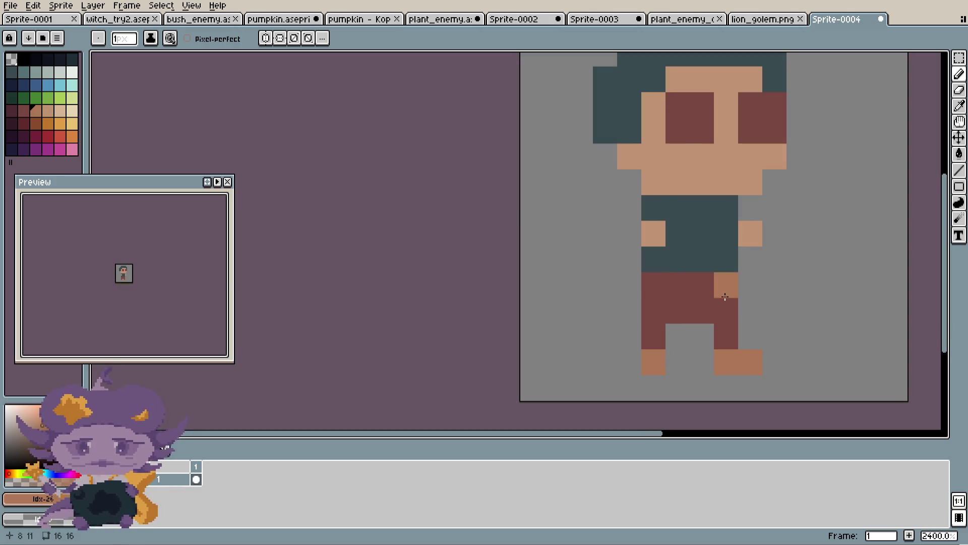
pyautogui.scroll(-2, 726, 275)
pyautogui.scroll(-2, 754, 274)
pyautogui.scroll(1, 767, 225)
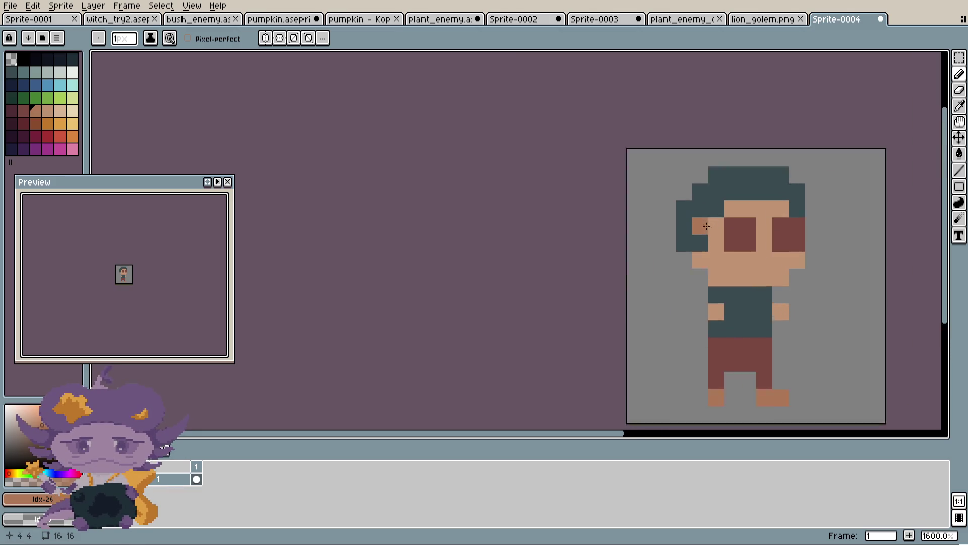
pyautogui.scroll(1, 768, 223)
pyautogui.scroll(1, 769, 220)
pyautogui.scroll(-1, 769, 220)
pyautogui.scroll(-1, 756, 250)
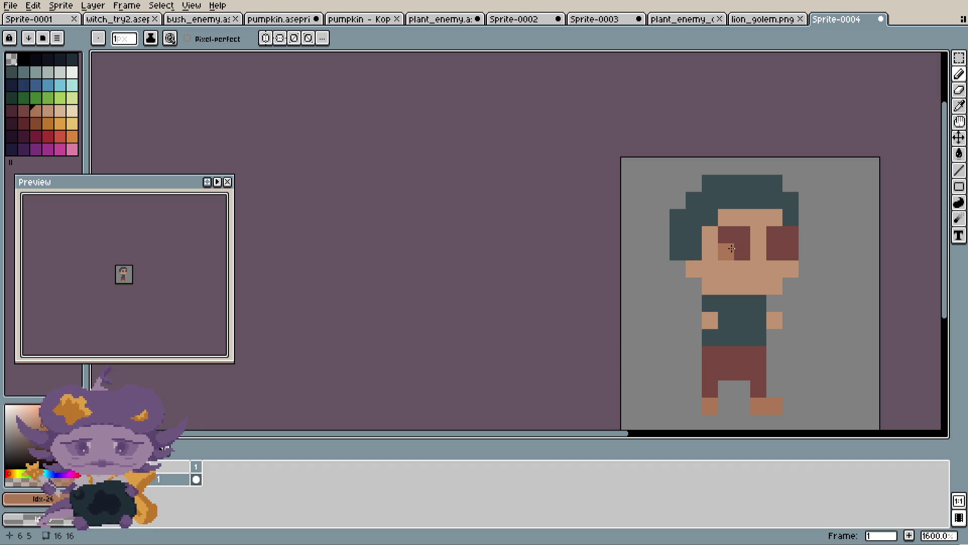
# - Glance at the lion_golem.png sprite and return to the character sprite
pyautogui.click(769, 20)
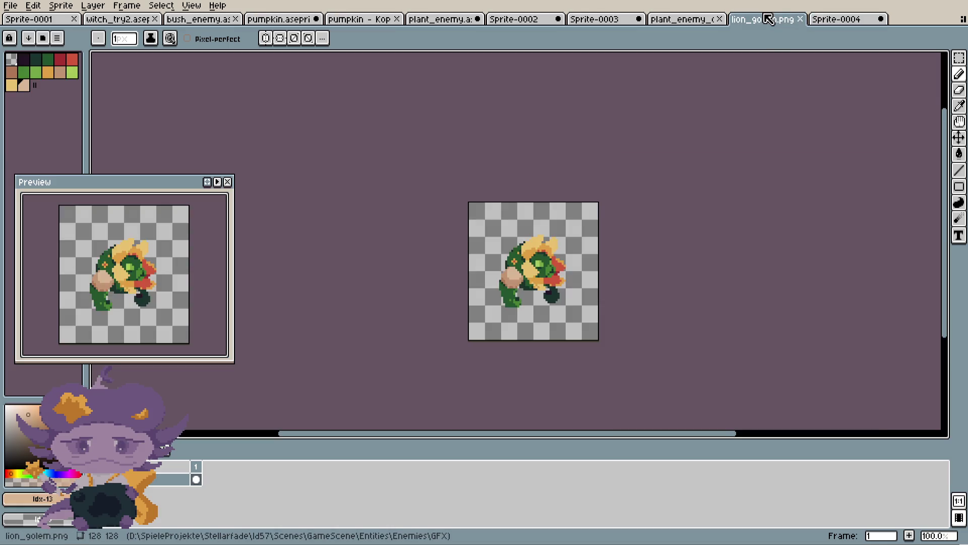
pyautogui.hotkey('ctrl', 'shift', 'Tab')
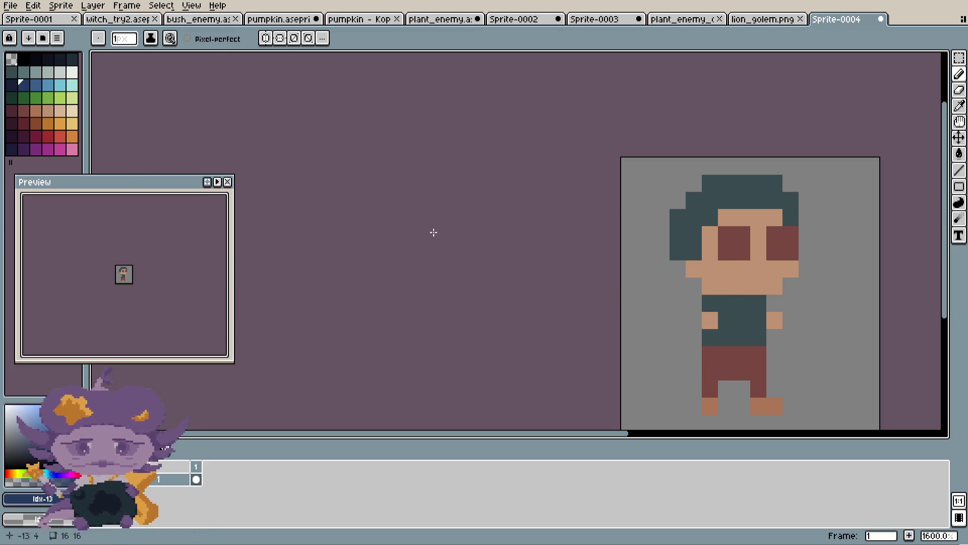
pyautogui.moveTo(794, 318); pyautogui.dragTo(735, 260)
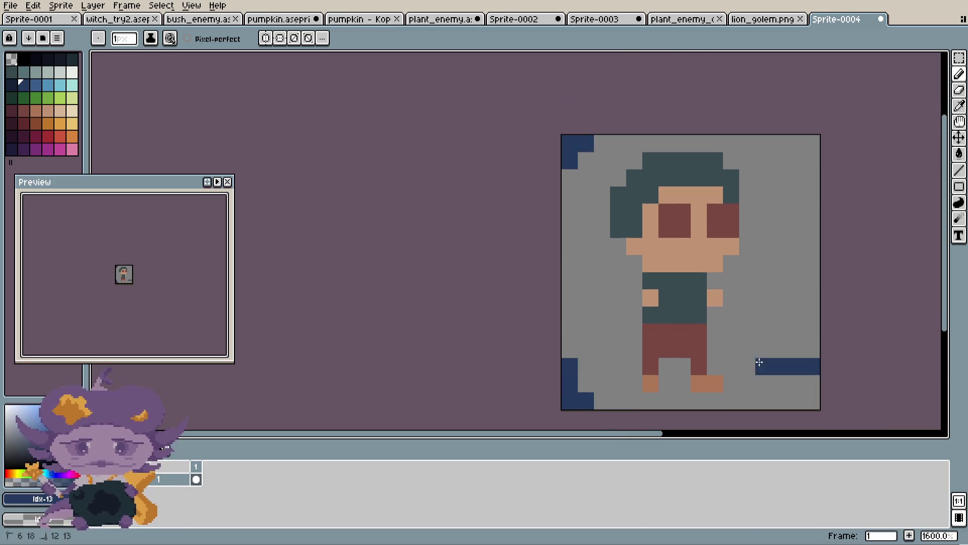
pyautogui.moveTo(813, 366); pyautogui.dragTo(794, 393)
pyautogui.click(583, 178)
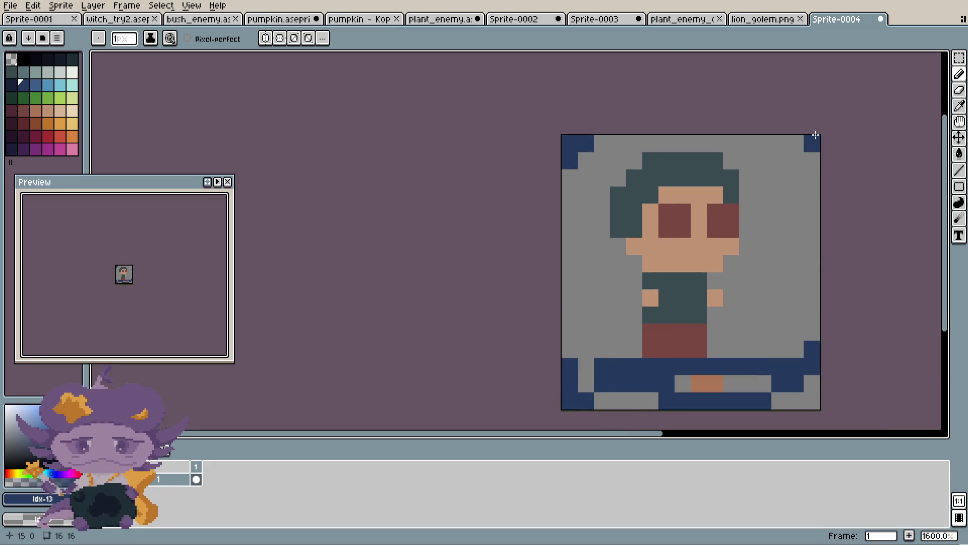
pyautogui.hotkey('ctrl', 'z')
pyautogui.hotkey('ctrl', 'z')
pyautogui.hotkey('ctrl', 'z')
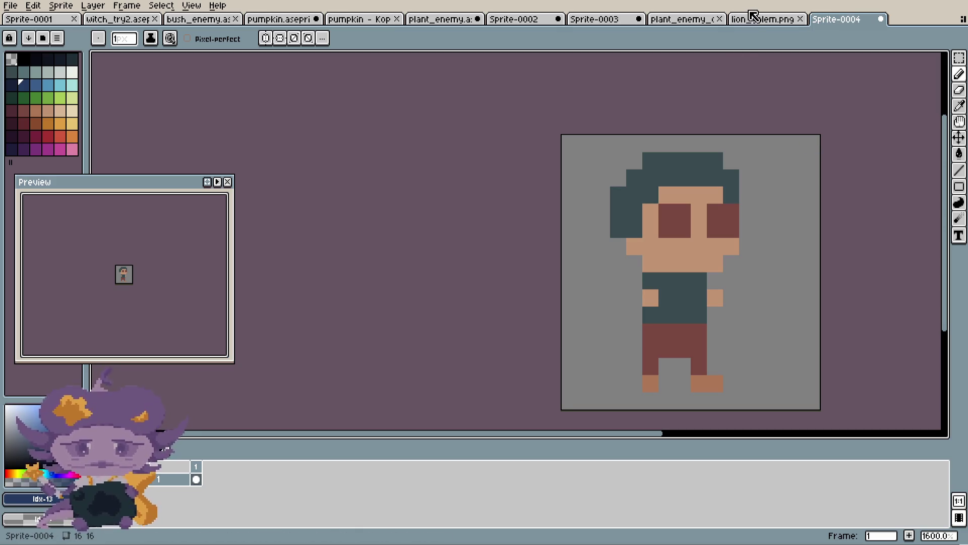
pyautogui.hotkey('ctrl', 'shift', 'Tab')
pyautogui.hotkey('ctrl', 'shift', 'Tab')
pyautogui.hotkey('ctrl', 'shift', 'Tab')
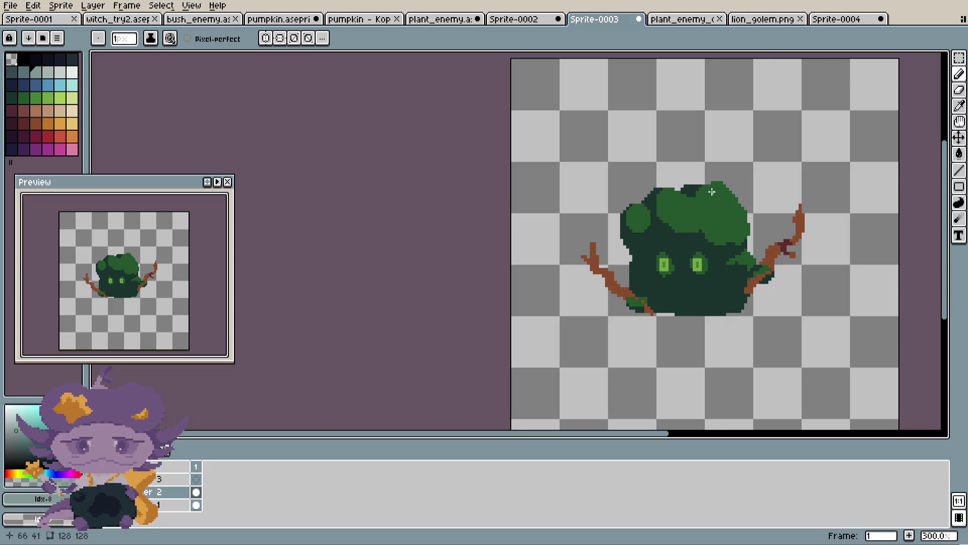
pyautogui.scroll(1, 690, 270)
pyautogui.scroll(1, 690, 270)
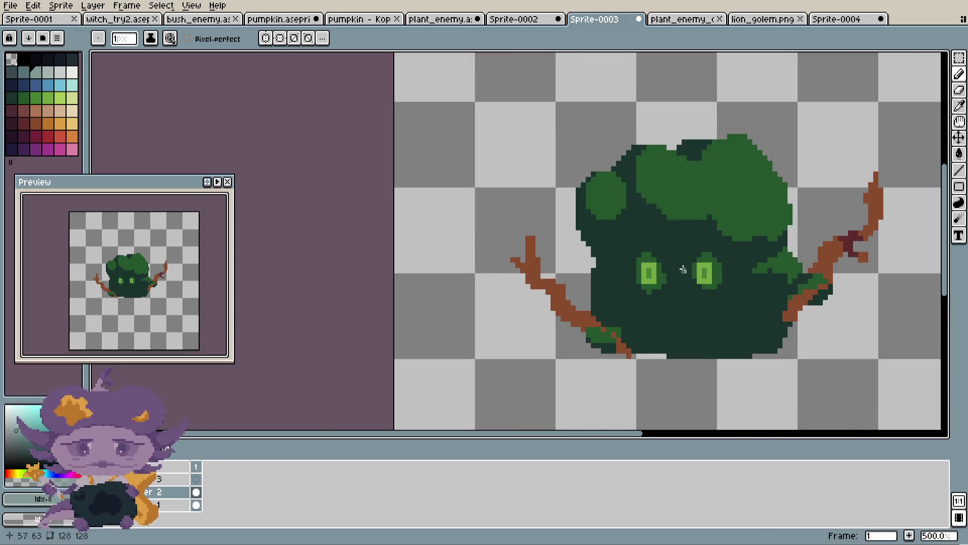
pyautogui.scroll(1, 711, 242)
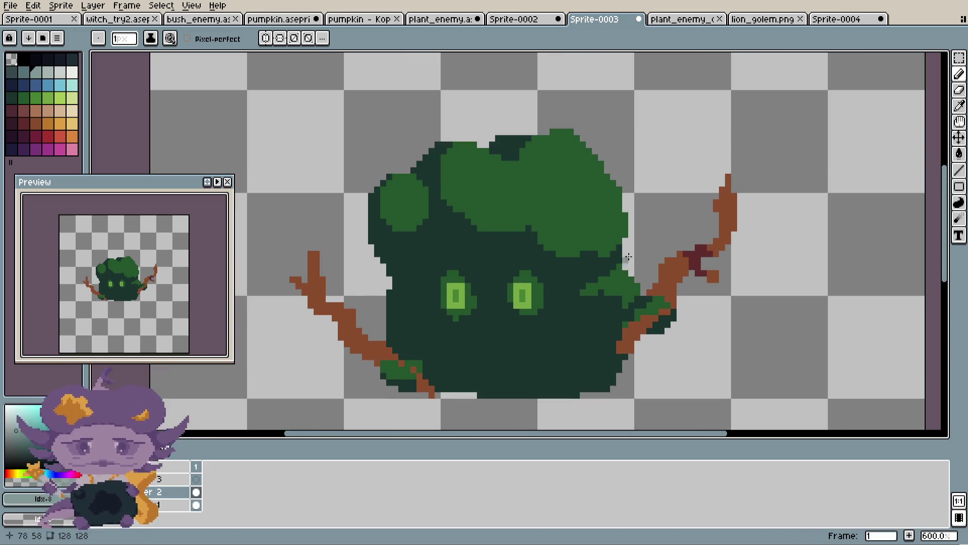
pyautogui.scroll(1, 594, 131)
pyautogui.scroll(-2, 620, 151)
pyautogui.scroll(-1, 658, 196)
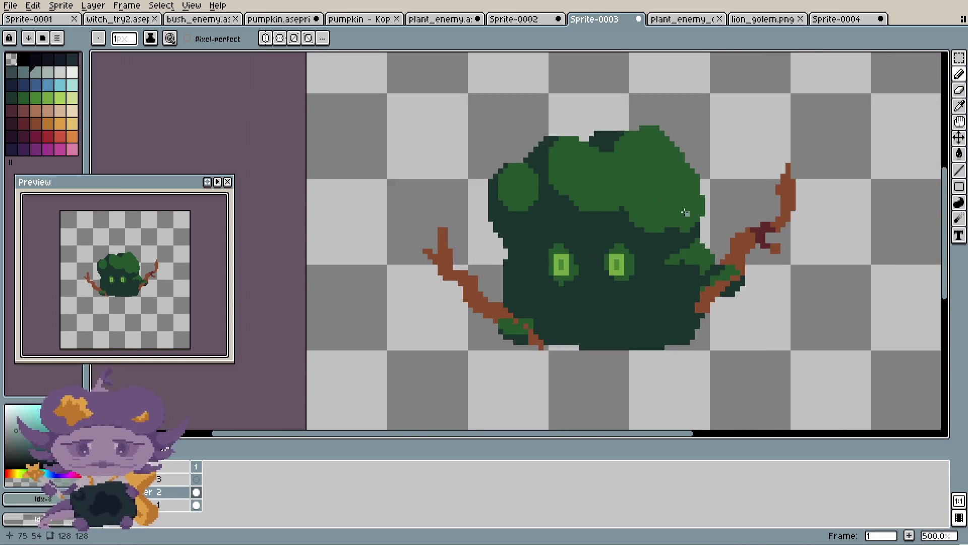
pyautogui.scroll(2, 615, 176)
pyautogui.scroll(1, 568, 227)
pyautogui.scroll(-1, 566, 237)
pyautogui.scroll(-1, 598, 220)
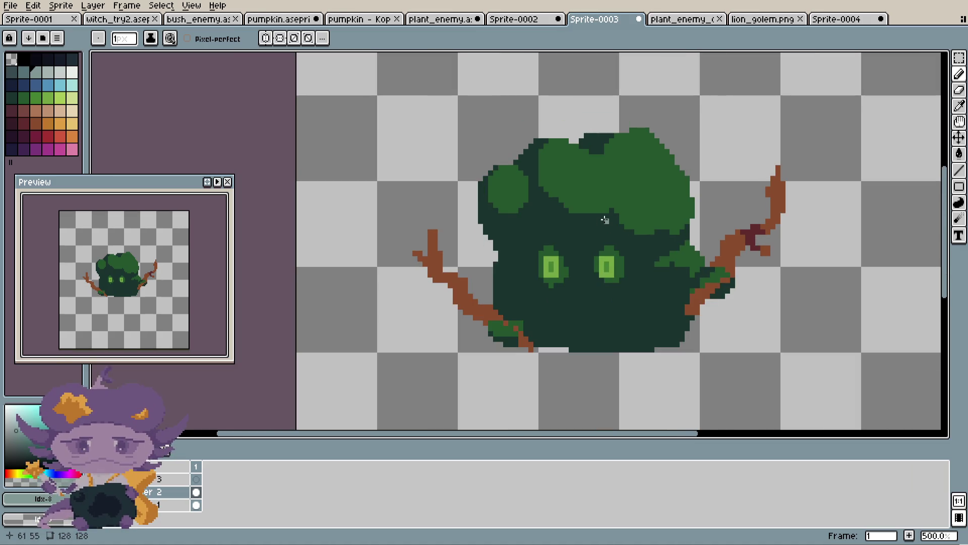
pyautogui.scroll(4, 761, 246)
pyautogui.scroll(-1, 761, 245)
pyautogui.scroll(-1, 628, 249)
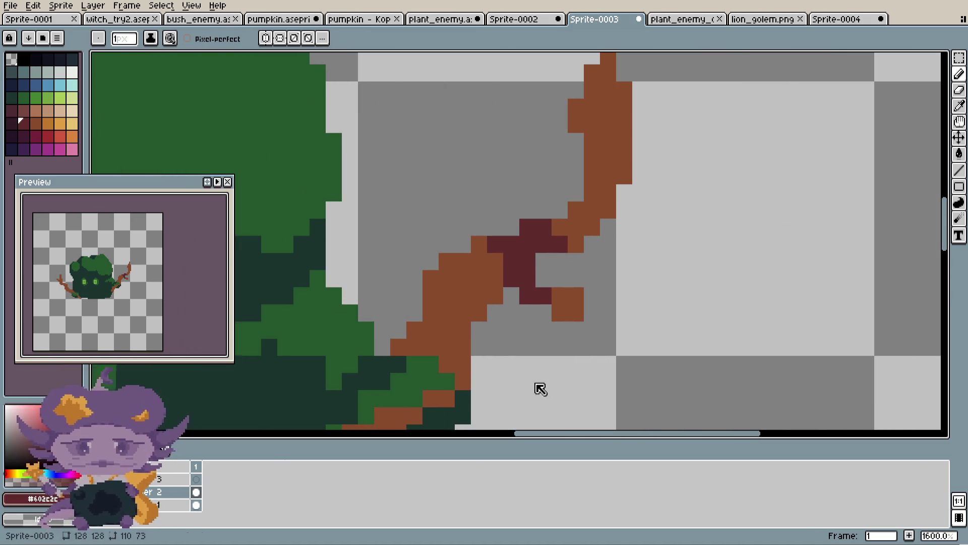
pyautogui.scroll(-1, 541, 389)
pyautogui.scroll(-2, 579, 328)
pyautogui.scroll(2, 482, 374)
pyautogui.scroll(6, 598, 270)
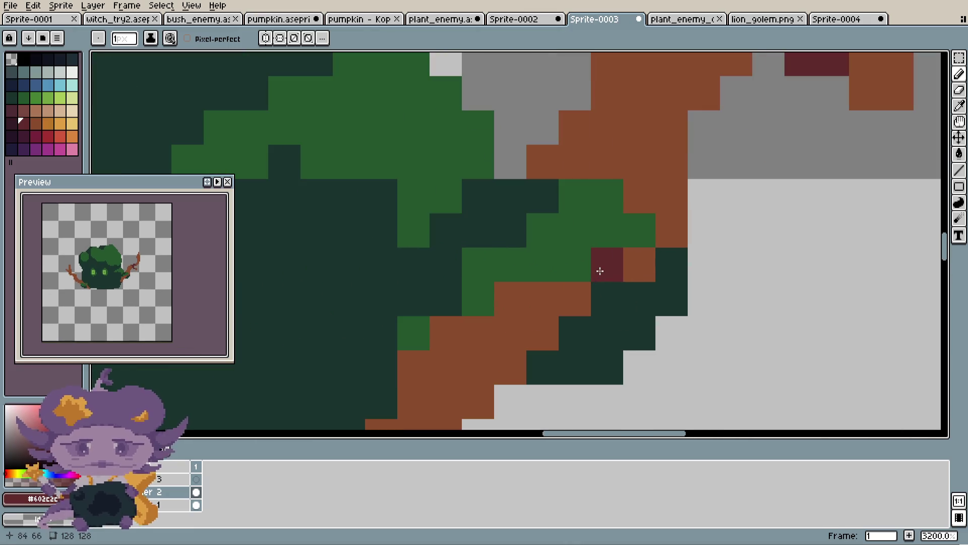
# - Paint dark red along the right branch, then repaint the excess pixels brown bark
pyautogui.moveTo(639, 266)
pyautogui.mouseDown()
pyautogui.moveTo(532, 296)
pyautogui.moveTo(540, 330)
pyautogui.moveTo(489, 325)
pyautogui.moveTo(514, 333)
pyautogui.moveTo(632, 285)
pyautogui.moveTo(659, 263)
pyautogui.moveTo(579, 249)
pyautogui.moveTo(583, 217)
pyautogui.moveTo(666, 216)
pyautogui.mouseUp()
pyautogui.scroll(-5, 545, 325)
pyautogui.scroll(-1, 544, 325)
pyautogui.scroll(6, 566, 320)
pyautogui.scroll(-2, 665, 216)
pyautogui.scroll(2, 668, 219)
pyautogui.click(684, 211)
pyautogui.scroll(-2, 684, 213)
pyautogui.scroll(-3, 684, 212)
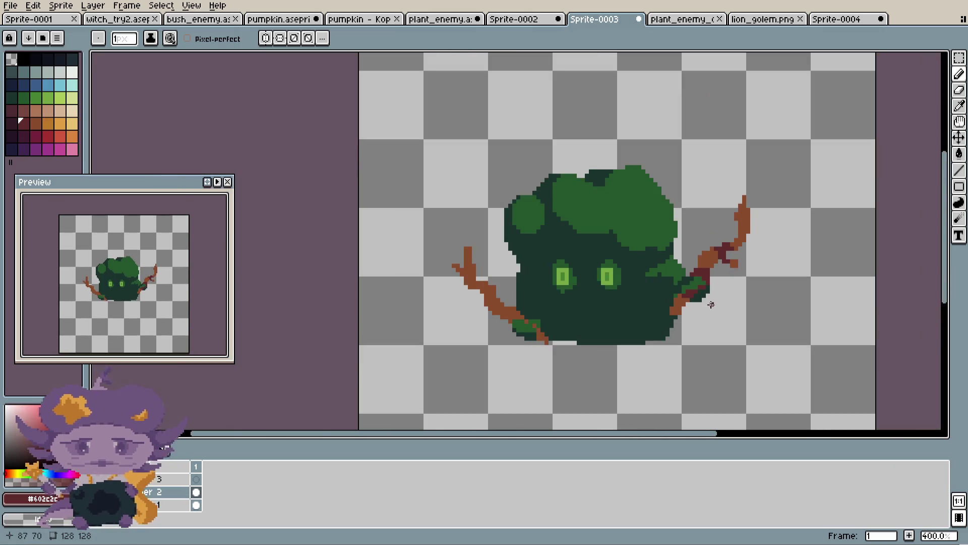
pyautogui.scroll(3, 704, 190)
pyautogui.scroll(2, 719, 154)
pyautogui.press('i')
pyautogui.click(720, 153)
pyautogui.press('b')
pyautogui.moveTo(620, 227); pyautogui.dragTo(742, 200)
pyautogui.hotkey('ctrl', 'z')
pyautogui.scroll(-5, 743, 199)
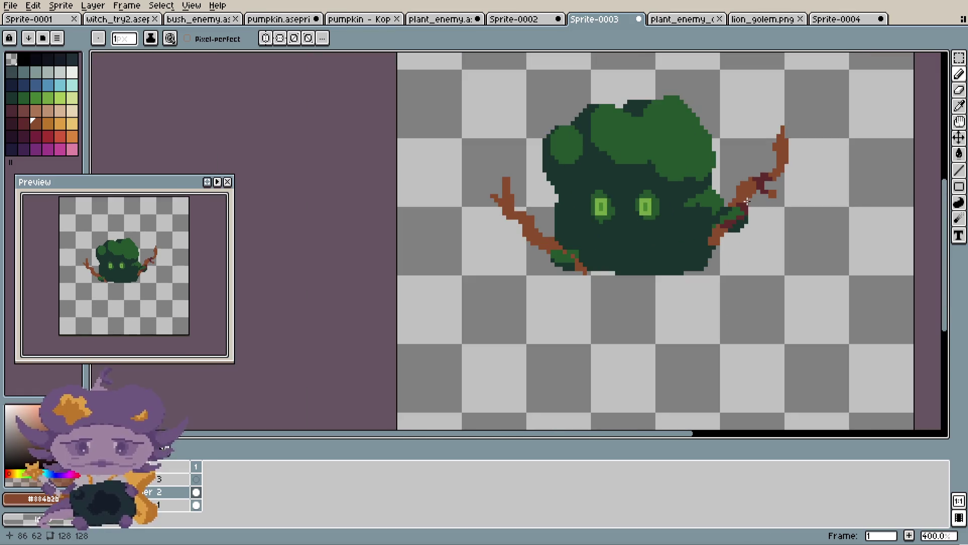
pyautogui.scroll(-1, 753, 193)
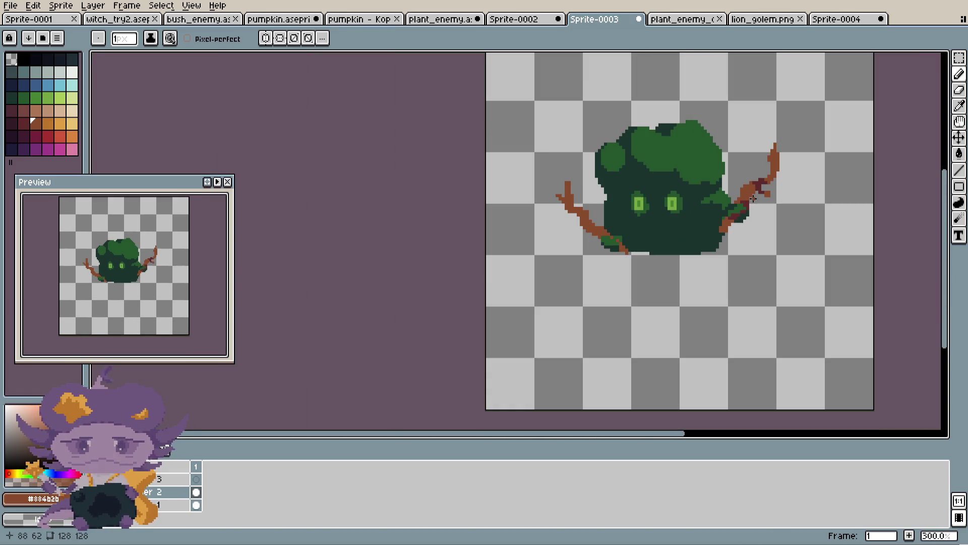
# - Cycle through plant_enemy_old.png and the other open sprites, panning the view
pyautogui.click(701, 21)
pyautogui.hotkey('ctrl', 'shift', 'Tab')
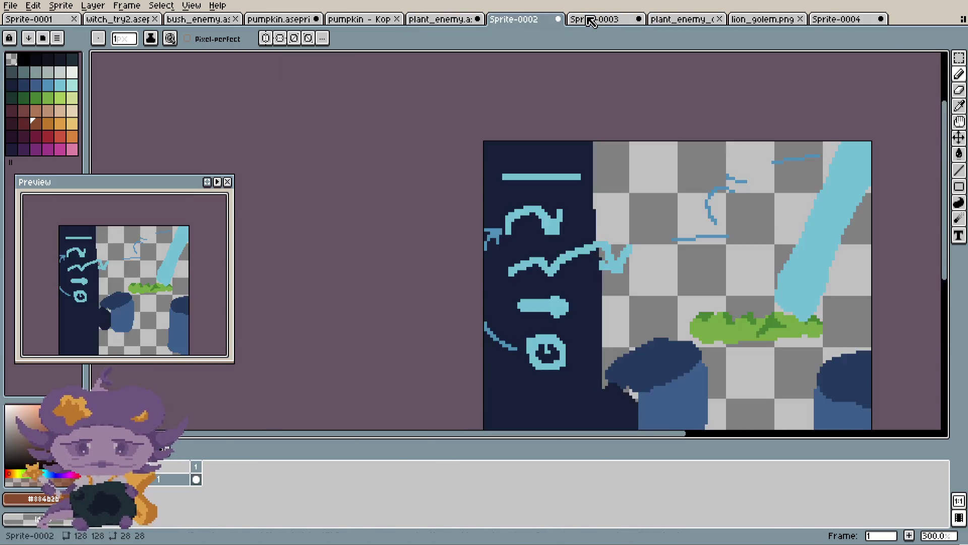
pyautogui.hotkey('ctrl', 'shift', 'Tab')
pyautogui.hotkey('ctrl', 'shift', 'Tab')
pyautogui.scroll(-1, 782, 278)
pyautogui.moveTo(777, 303); pyautogui.dragTo(697, 277)
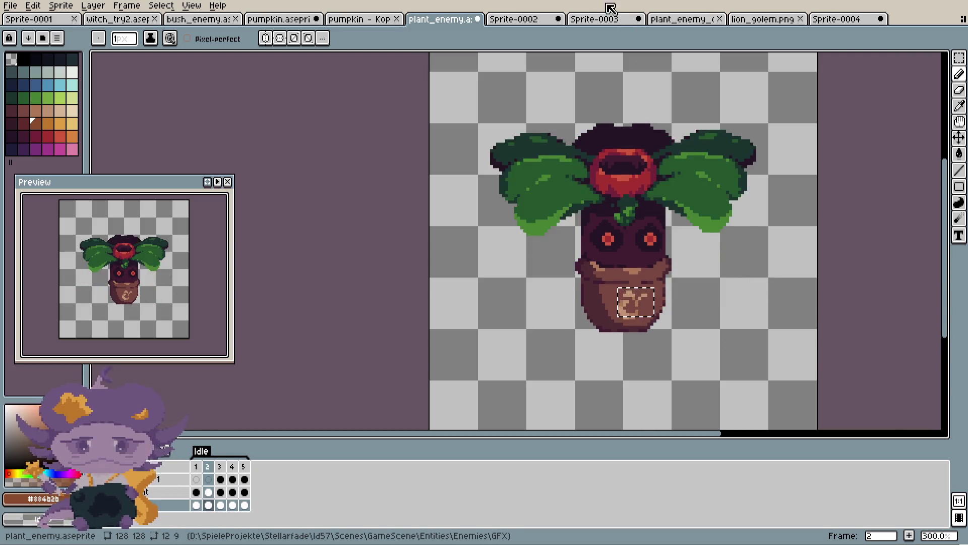
pyautogui.scroll(-1, 611, 22)
pyautogui.scroll(-1, 611, 21)
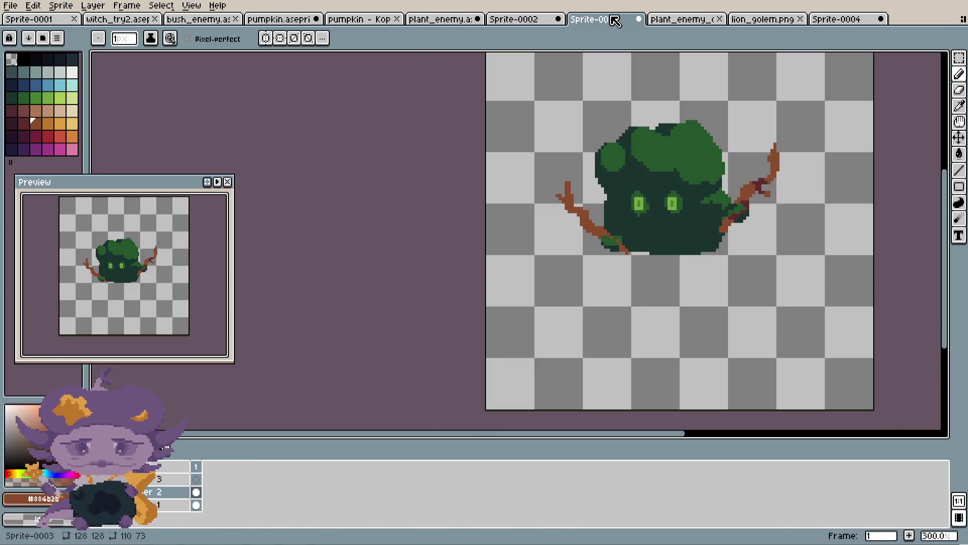
pyautogui.scroll(-1, 613, 22)
pyautogui.scroll(-1, 615, 22)
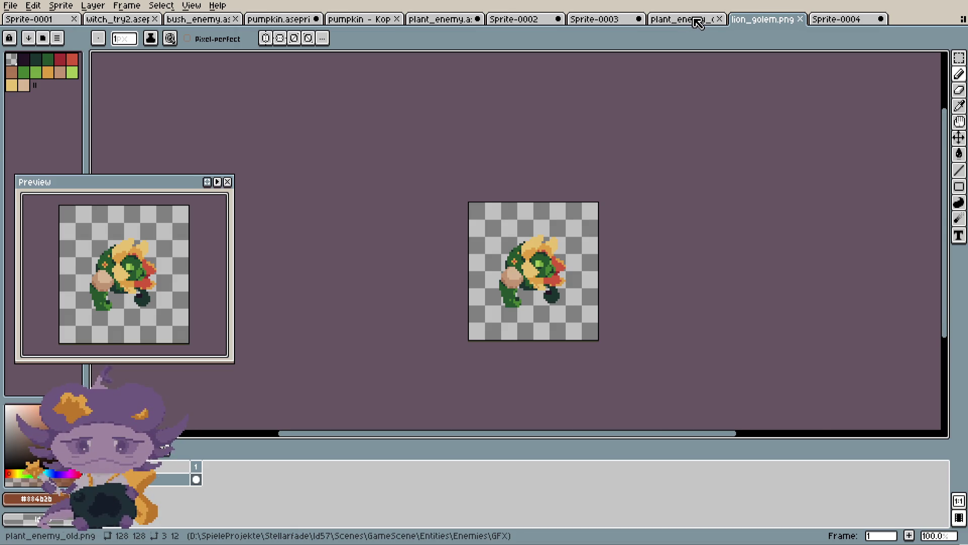
# - Try lighter and medium brown highlight pixels in the eyes, undoing most of them
pyautogui.hotkey('ctrl', 'Tab')
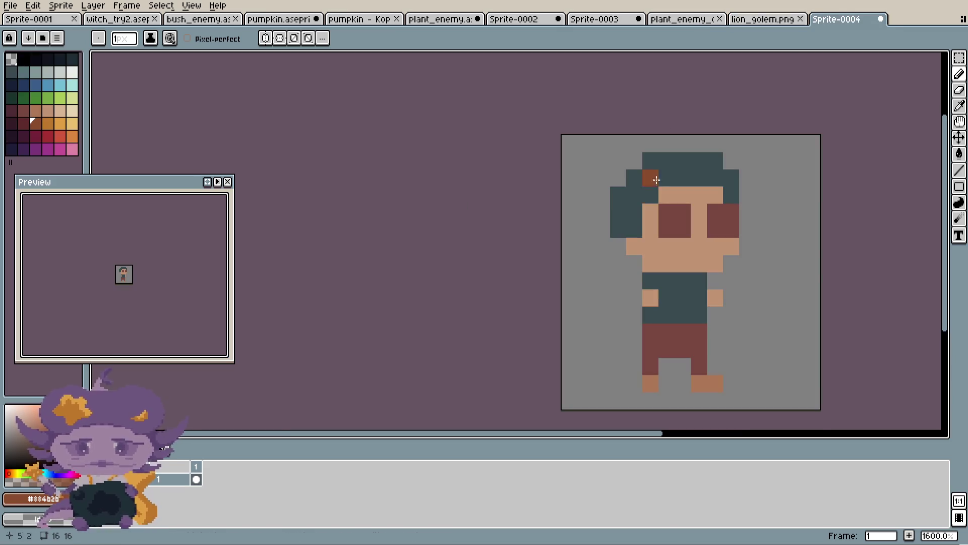
pyautogui.scroll(2, 652, 178)
pyautogui.scroll(2, 665, 211)
pyautogui.press('alt')
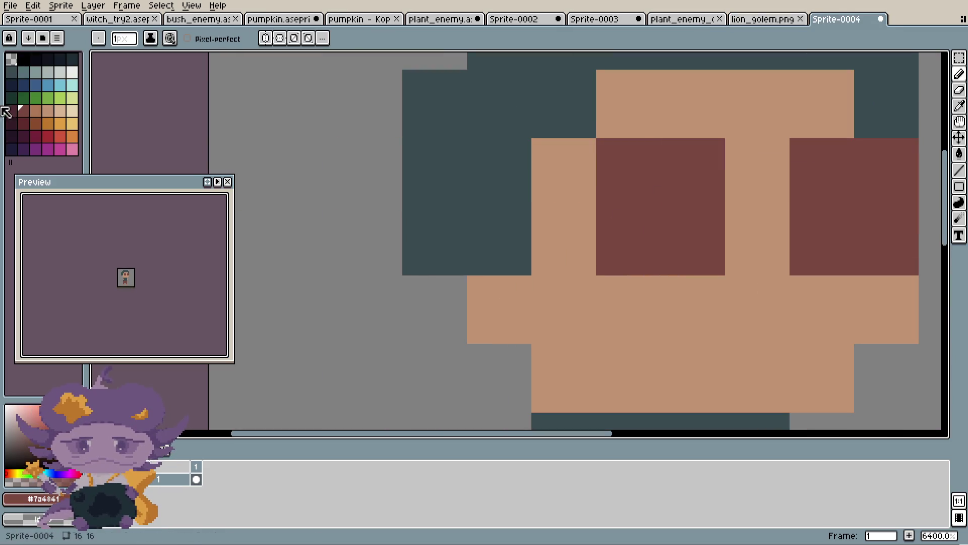
pyautogui.click(36, 110)
pyautogui.click(711, 168)
pyautogui.moveTo(691, 181)
pyautogui.mouseDown()
pyautogui.moveTo(703, 196)
pyautogui.moveTo(761, 194)
pyautogui.moveTo(746, 220)
pyautogui.mouseUp()
pyautogui.hotkey('ctrl', 'z')
pyautogui.scroll(-1, 761, 194)
pyautogui.hotkey('ctrl', 'z')
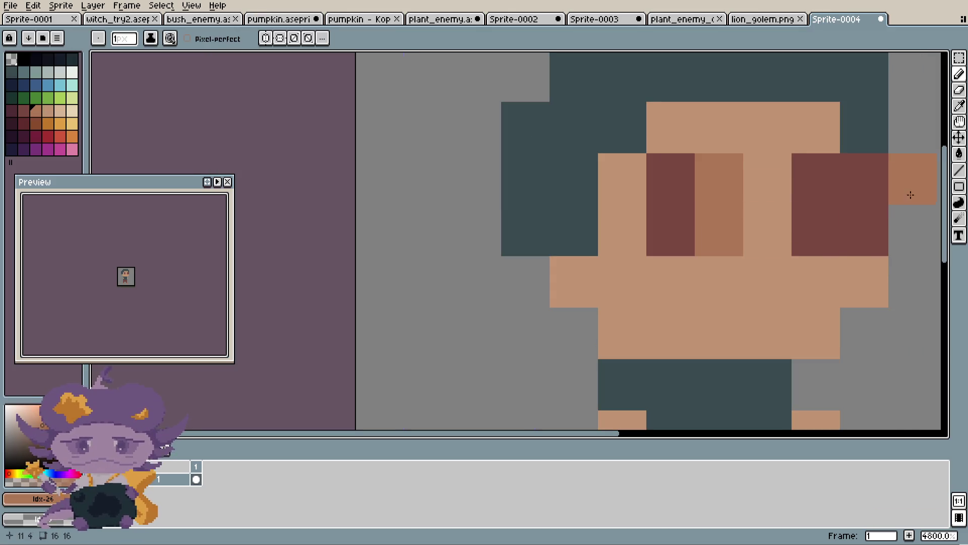
pyautogui.moveTo(862, 182); pyautogui.dragTo(871, 212)
pyautogui.scroll(-4, 871, 212)
pyautogui.scroll(3, 792, 221)
# - Repaint both eyes solid dark brown, check the plant enemy sprite, and choose tan
pyautogui.keyDown('alt'); pyautogui.click(773, 215); pyautogui.keyUp('alt')
pyautogui.click(802, 240)
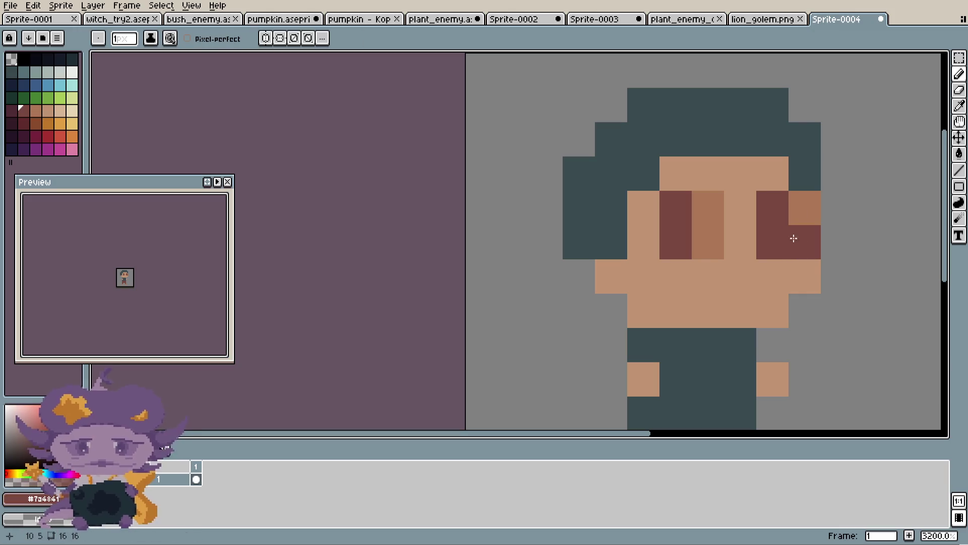
pyautogui.moveTo(707, 242); pyautogui.dragTo(707, 207)
pyautogui.click(804, 214)
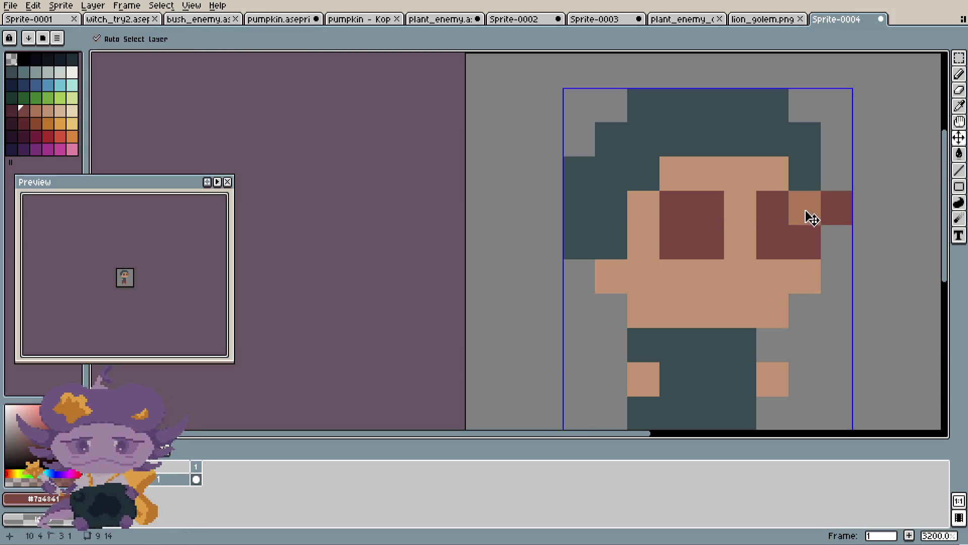
pyautogui.hotkey('ctrl', 'shift', 'Tab')
pyautogui.hotkey('ctrl', 'shift', 'Tab')
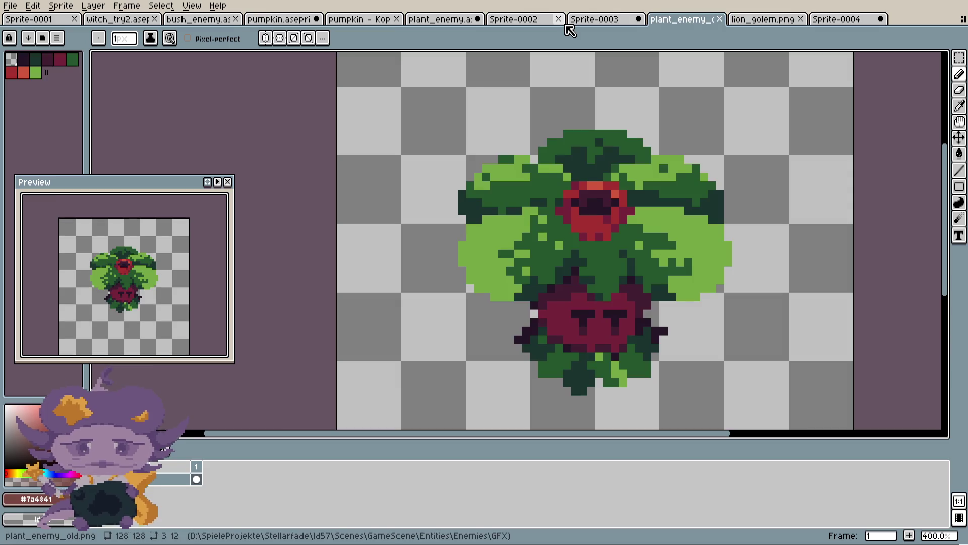
pyautogui.click(844, 19)
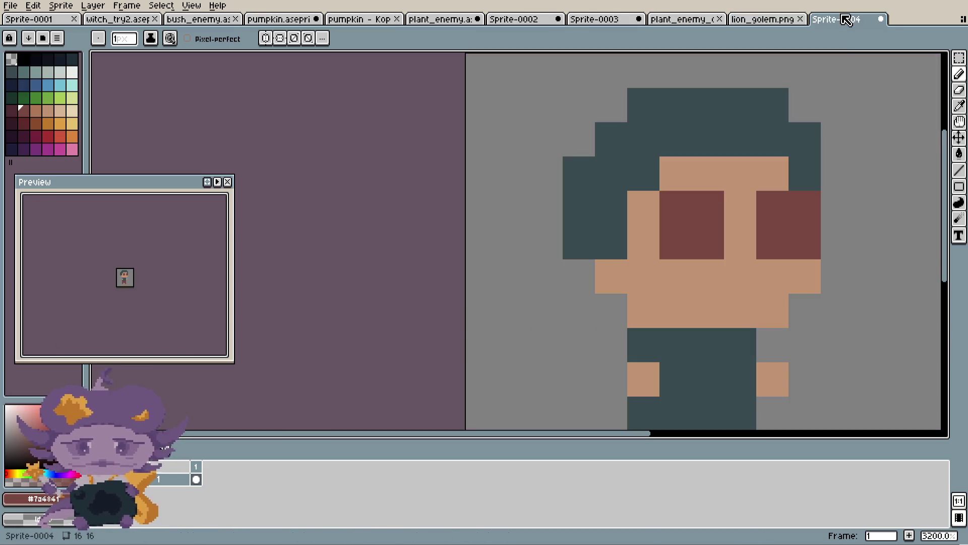
pyautogui.click(46, 114)
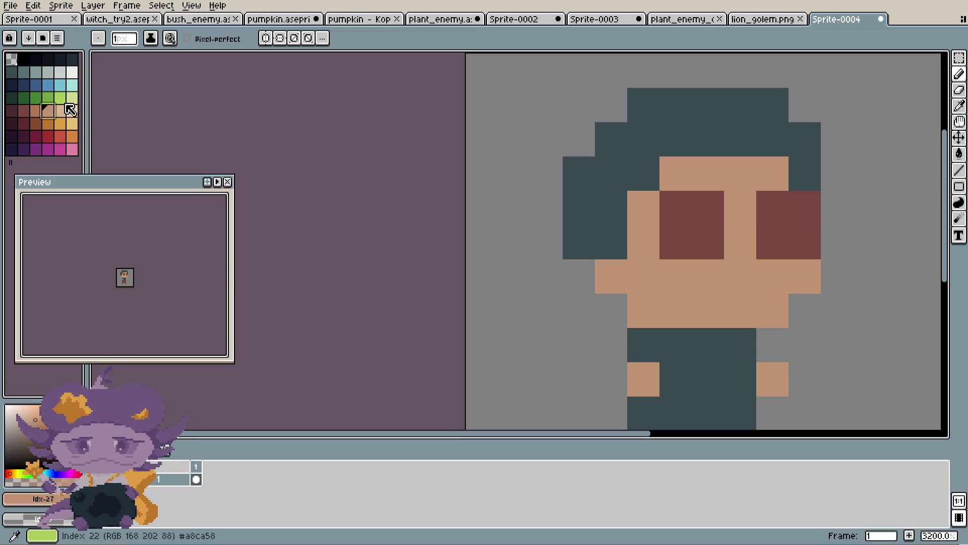
# - Paint both eyes near-white with the pencil
pyautogui.click(72, 71)
pyautogui.moveTo(707, 242)
pyautogui.mouseDown()
pyautogui.moveTo(682, 233)
pyautogui.moveTo(720, 217)
pyautogui.mouseUp()
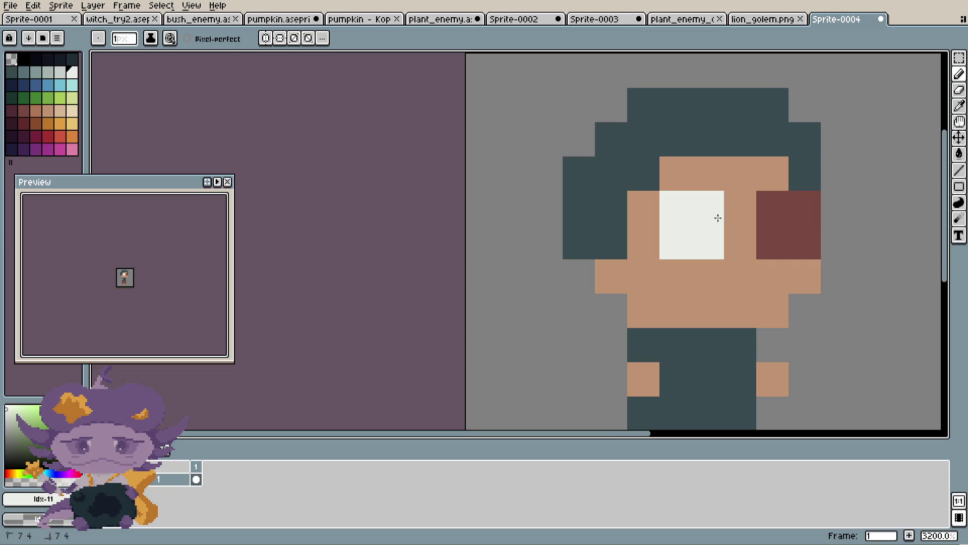
pyautogui.moveTo(804, 209); pyautogui.dragTo(805, 243)
pyautogui.click(773, 242)
pyautogui.scroll(-1, 789, 216)
pyautogui.click(792, 216)
pyautogui.scroll(-2, 808, 224)
pyautogui.scroll(3, 807, 223)
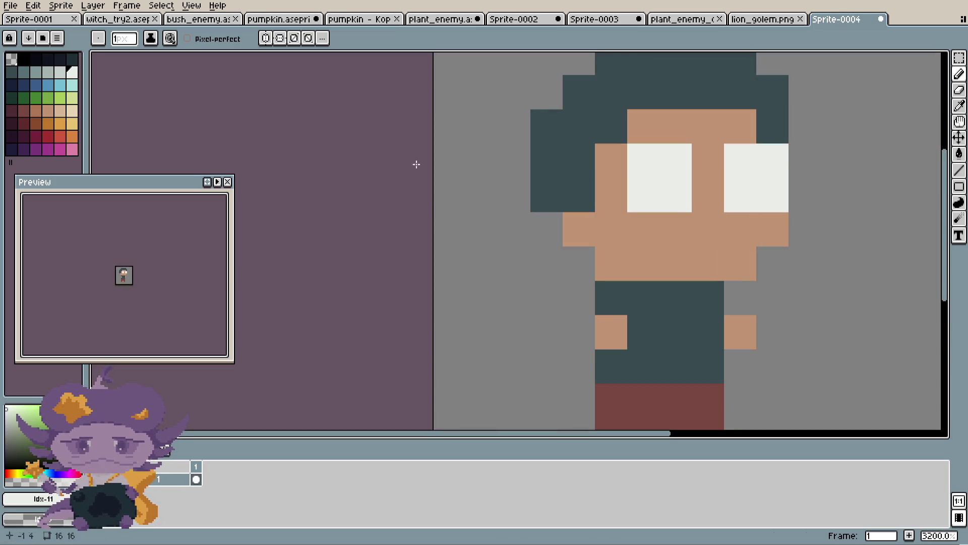
# - Add gray pupil pixels to both eyes and restore the left eye's top-left to white
pyautogui.click(47, 72)
pyautogui.moveTo(677, 161); pyautogui.dragTo(648, 165)
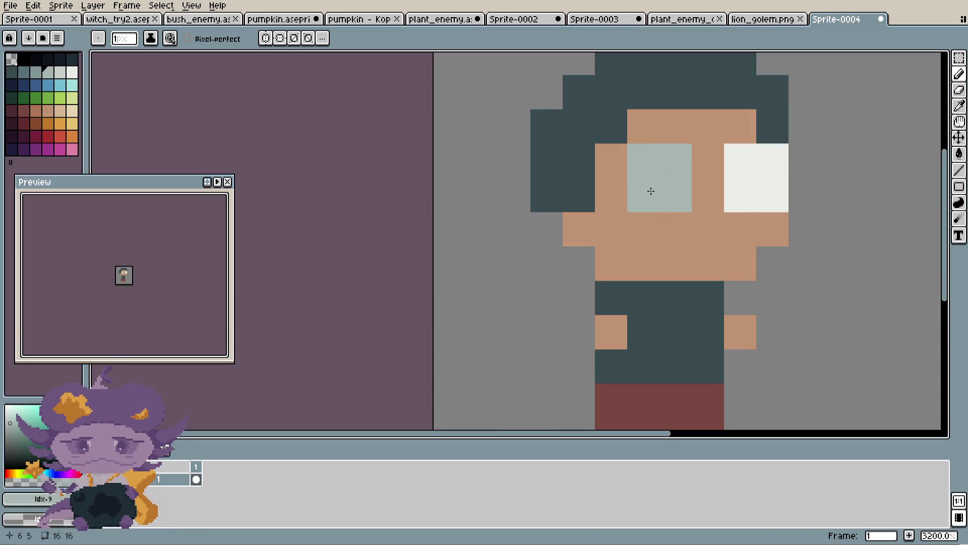
pyautogui.moveTo(778, 158); pyautogui.dragTo(774, 195)
pyautogui.keyDown('alt'); pyautogui.click(739, 173); pyautogui.keyUp('alt')
pyautogui.click(647, 177)
pyautogui.scroll(-2, 773, 201)
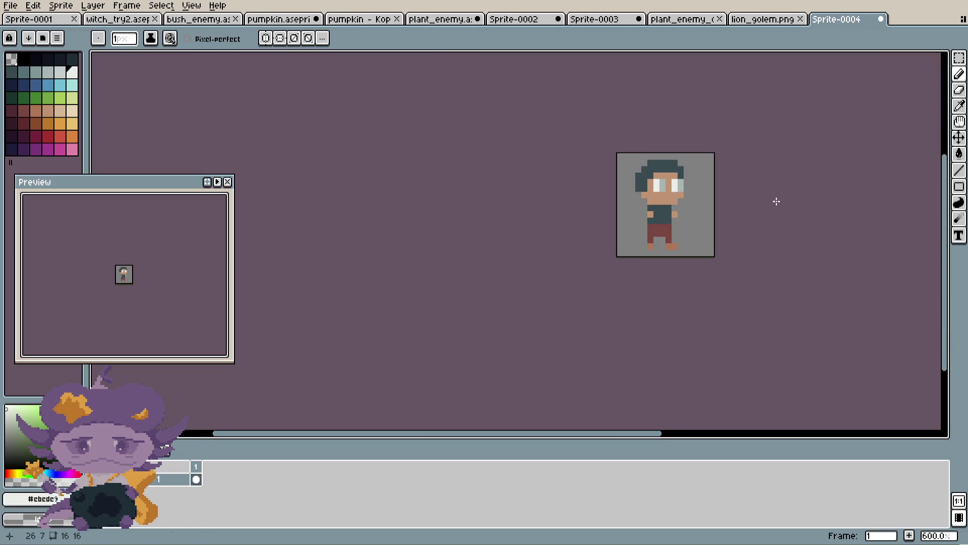
pyautogui.scroll(-1, 687, 174)
pyautogui.scroll(1, 661, 198)
pyautogui.scroll(3, 662, 197)
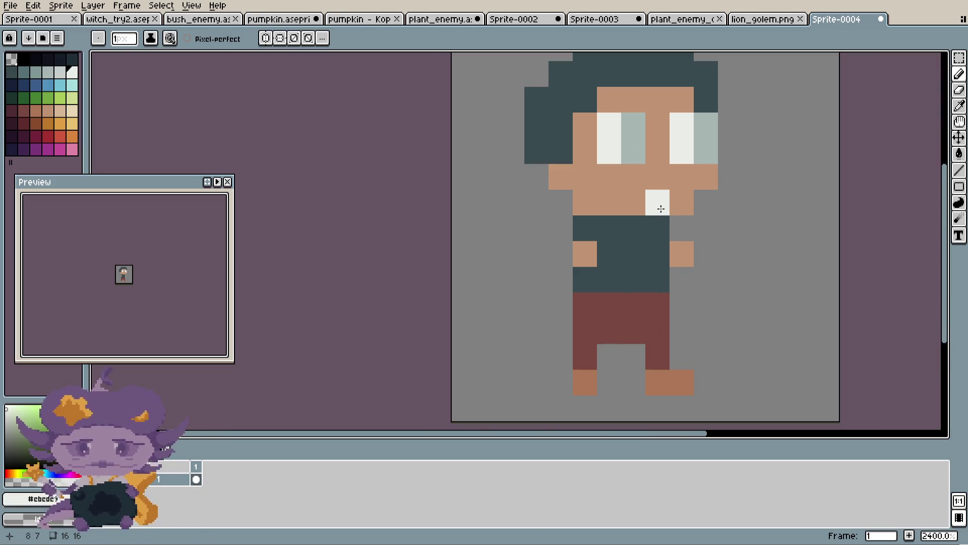
pyautogui.scroll(-1, 529, 208)
pyautogui.scroll(1, 522, 210)
pyautogui.hscroll(-1, 563, 168)
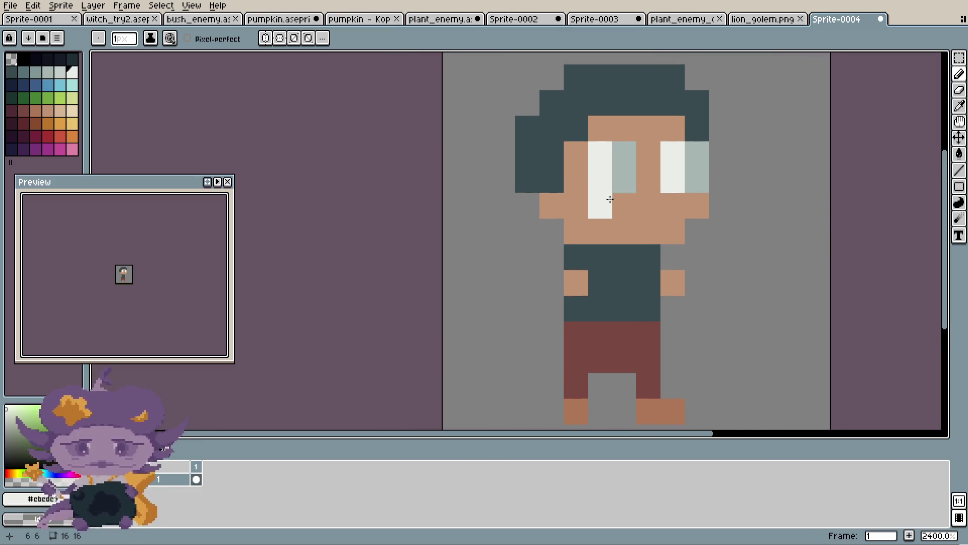
pyautogui.scroll(2, 601, 200)
# - Paint a tan neck pixel and cover the left eye with skin colour
pyautogui.keyDown('alt'); pyautogui.click(677, 251); pyautogui.keyUp('alt')
pyautogui.scroll(-2, 677, 251)
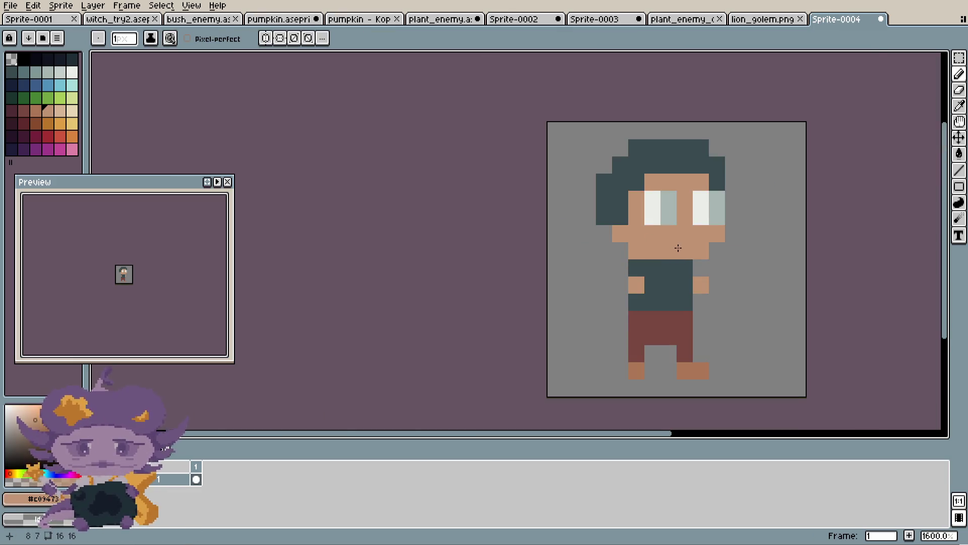
pyautogui.scroll(-1, 677, 252)
pyautogui.click(643, 297)
pyautogui.scroll(3, 637, 270)
pyautogui.scroll(-3, 637, 269)
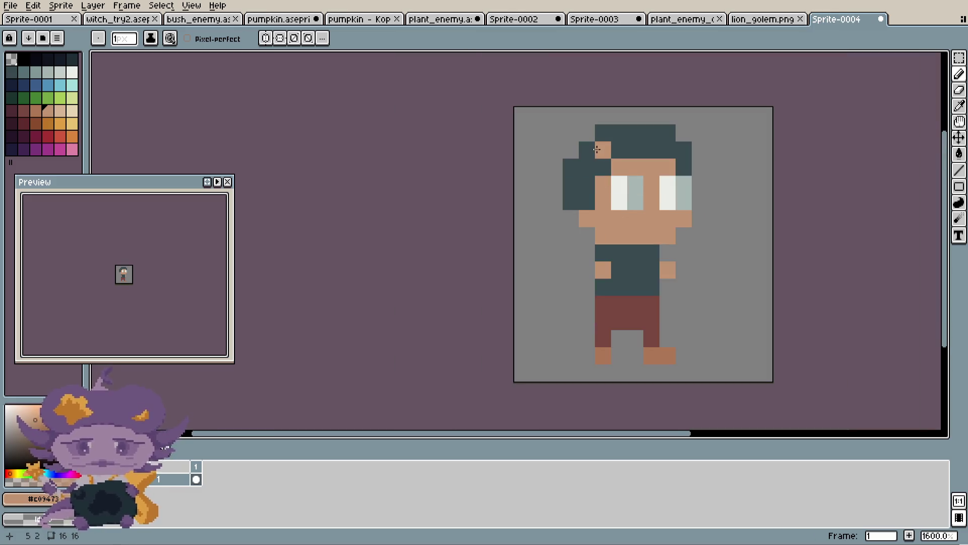
pyautogui.scroll(1, 668, 144)
pyautogui.click(667, 144)
pyautogui.hotkey('ctrl', 'z')
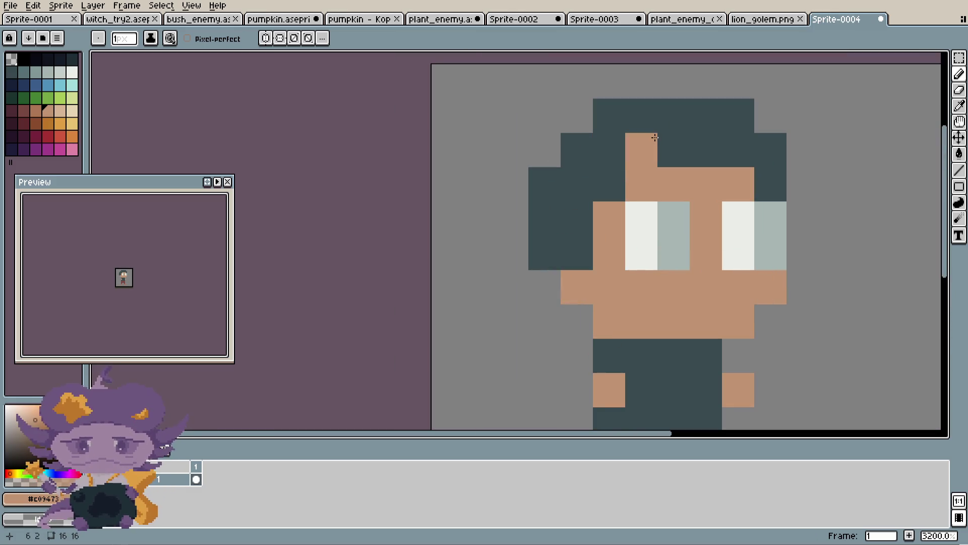
pyautogui.scroll(-1, 650, 157)
pyautogui.keyDown('alt'); pyautogui.click(696, 183); pyautogui.keyUp('alt')
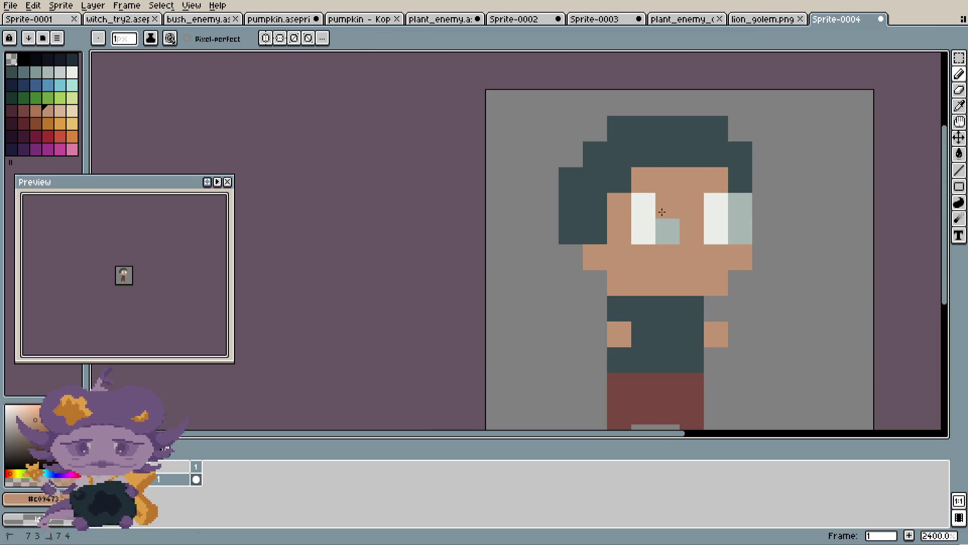
pyautogui.click(666, 231)
pyautogui.moveTo(642, 231); pyautogui.dragTo(642, 205)
# - Fix the right eye's lower-right pixel and repaint the left eye white
pyautogui.press('alt')
pyautogui.keyDown('alt'); pyautogui.click(715, 228); pyautogui.keyUp('alt')
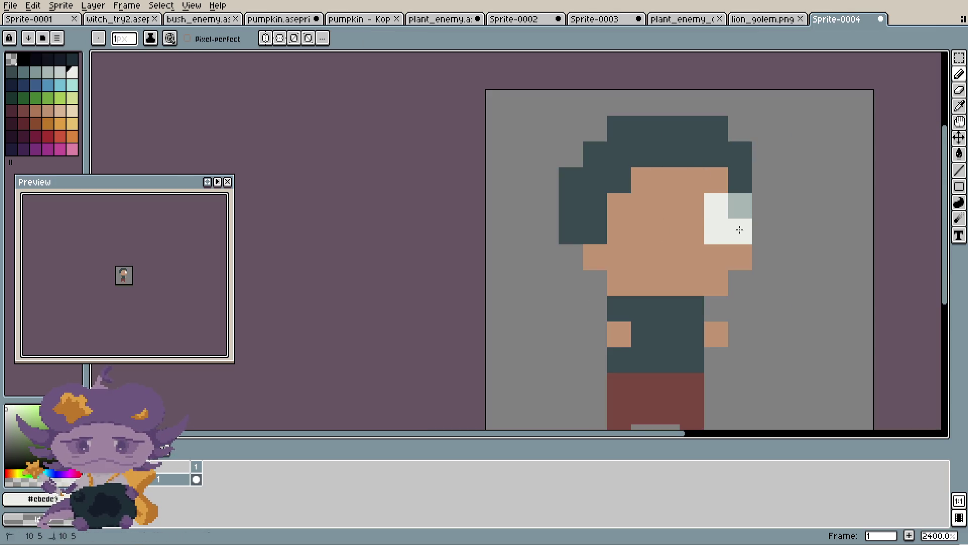
pyautogui.keyDown('alt'); pyautogui.click(741, 203); pyautogui.keyUp('alt')
pyautogui.keyDown('alt'); pyautogui.click(728, 217); pyautogui.keyUp('alt')
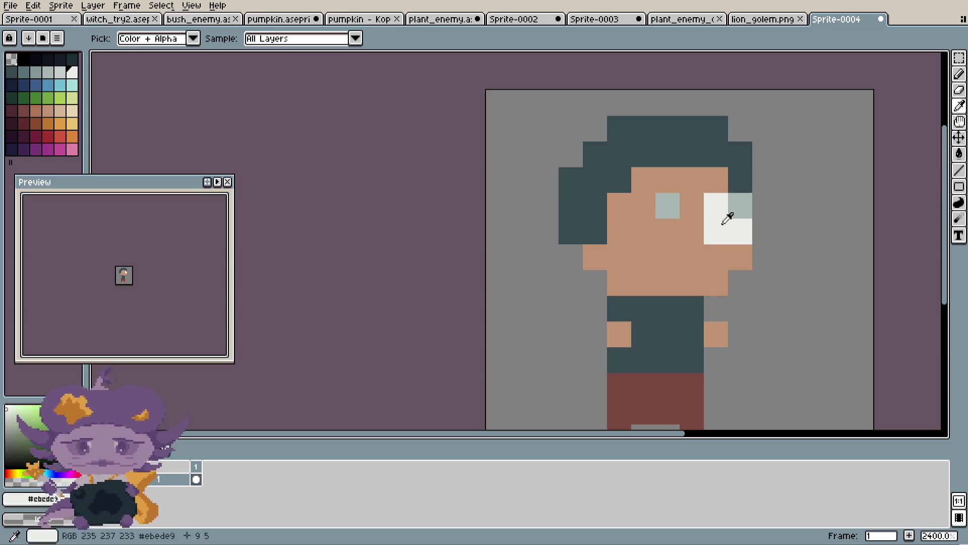
pyautogui.moveTo(643, 230); pyautogui.dragTo(643, 206)
pyautogui.scroll(-7, 704, 216)
pyautogui.scroll(-1, 756, 218)
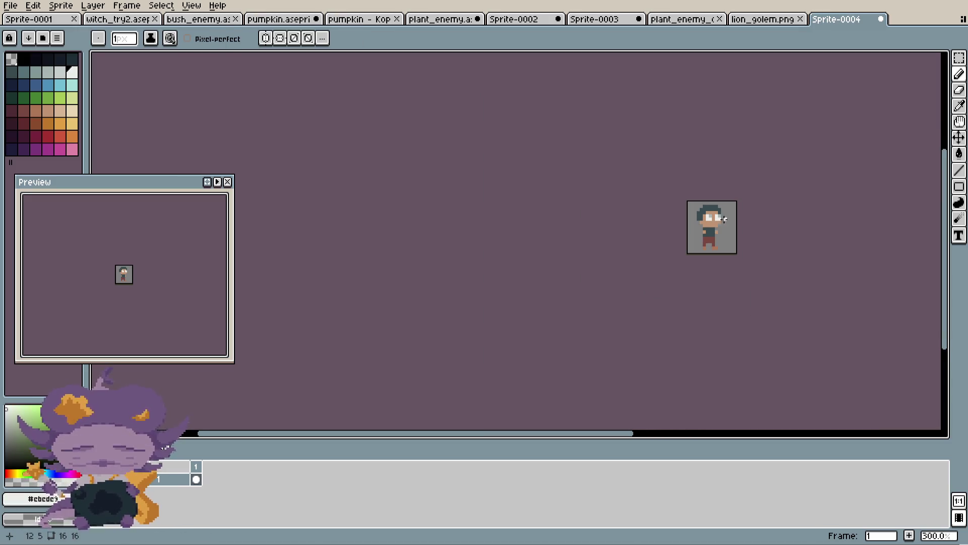
pyautogui.scroll(1, 725, 220)
pyautogui.scroll(2, 703, 215)
pyautogui.scroll(4, 710, 209)
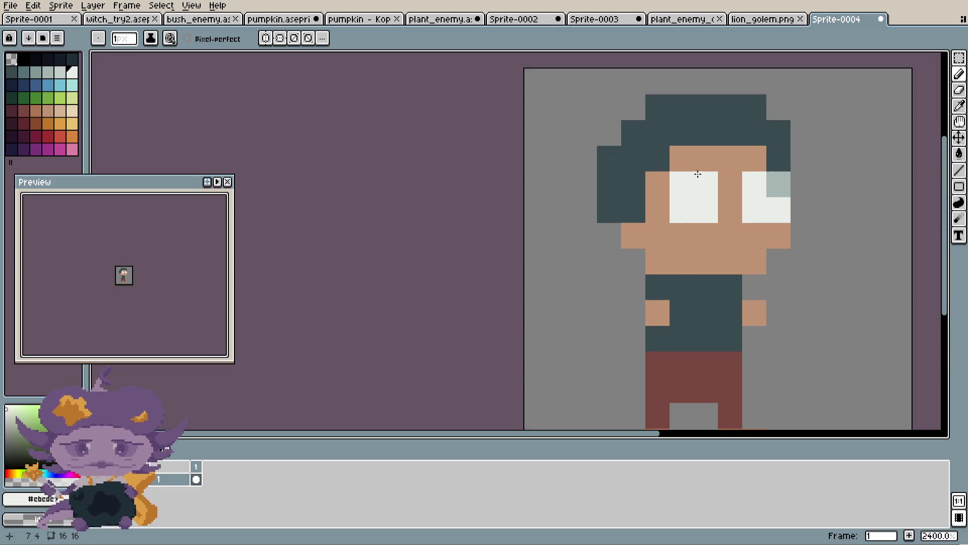
pyautogui.scroll(2, 709, 209)
# - Place a gray pupil in each eye's lower-right corner and whiten the top-right pixels
pyautogui.keyDown('alt'); pyautogui.click(704, 200); pyautogui.keyUp('alt')
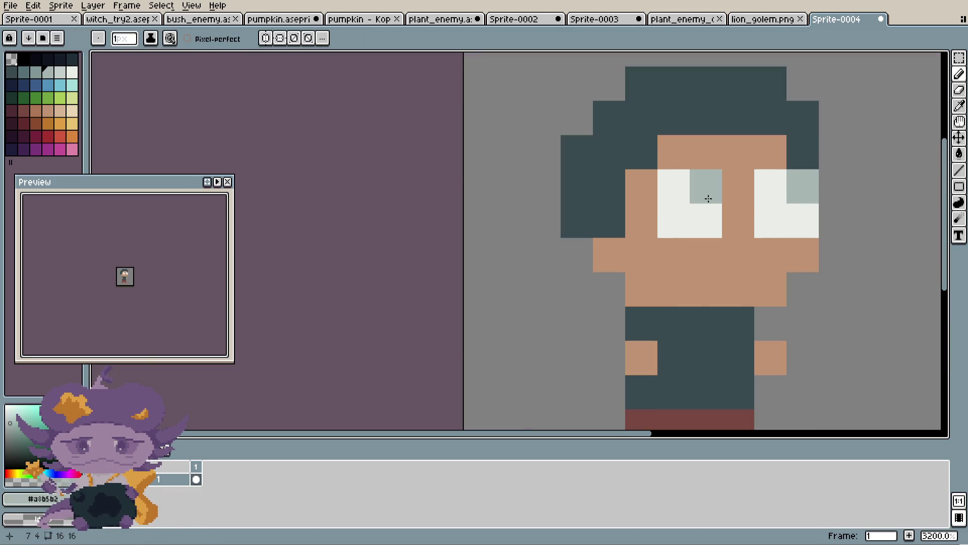
pyautogui.click(706, 221)
pyautogui.click(802, 222)
pyautogui.keyDown('alt'); pyautogui.click(781, 199); pyautogui.keyUp('alt')
pyautogui.click(802, 187)
pyautogui.click(706, 186)
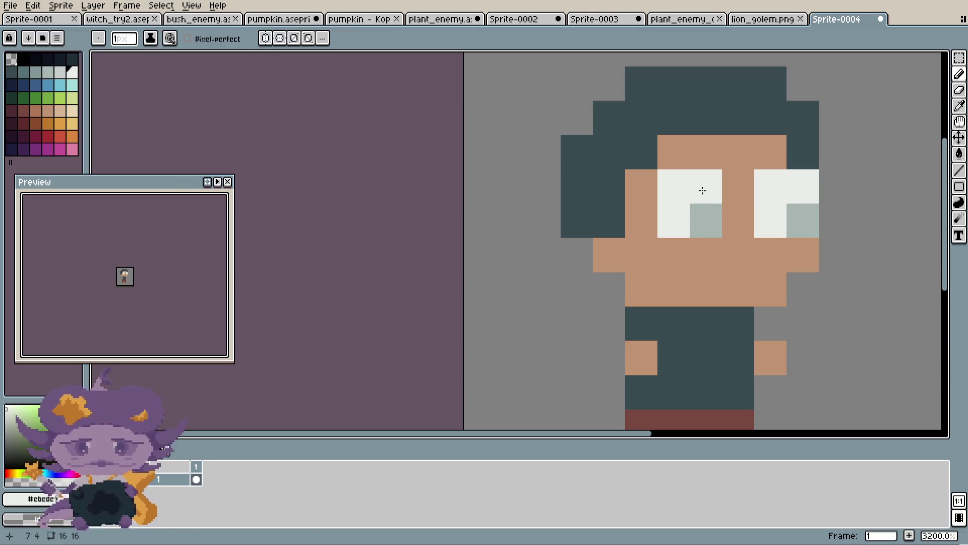
pyautogui.scroll(-8, 729, 191)
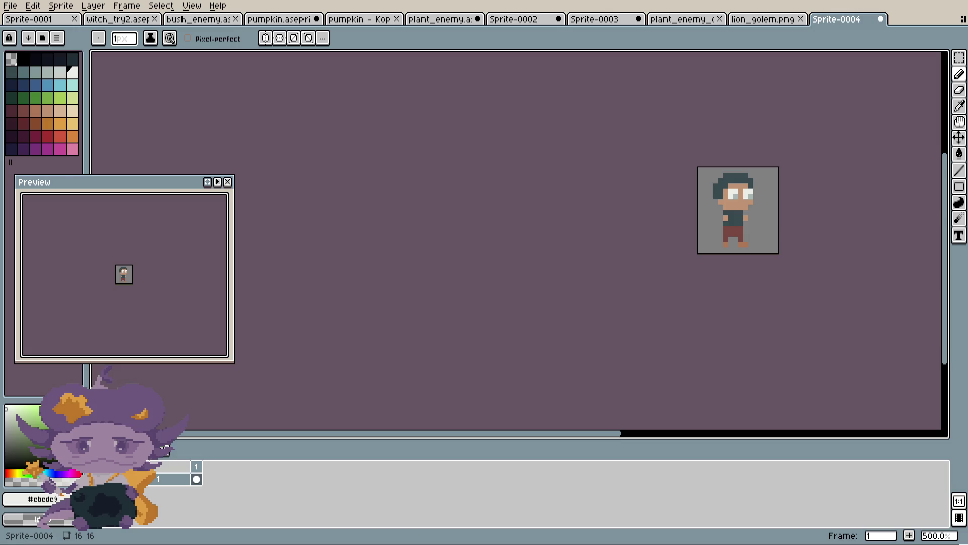
# - Switch to the pumpkin - Kopie sprite document
pyautogui.hotkey('ctrl', 'shift', 'Tab')
pyautogui.hotkey('ctrl', 'shift', 'Tab')
pyautogui.hotkey('ctrl', 'shift', 'Tab')
pyautogui.hotkey('ctrl', 'shift', 'Tab')
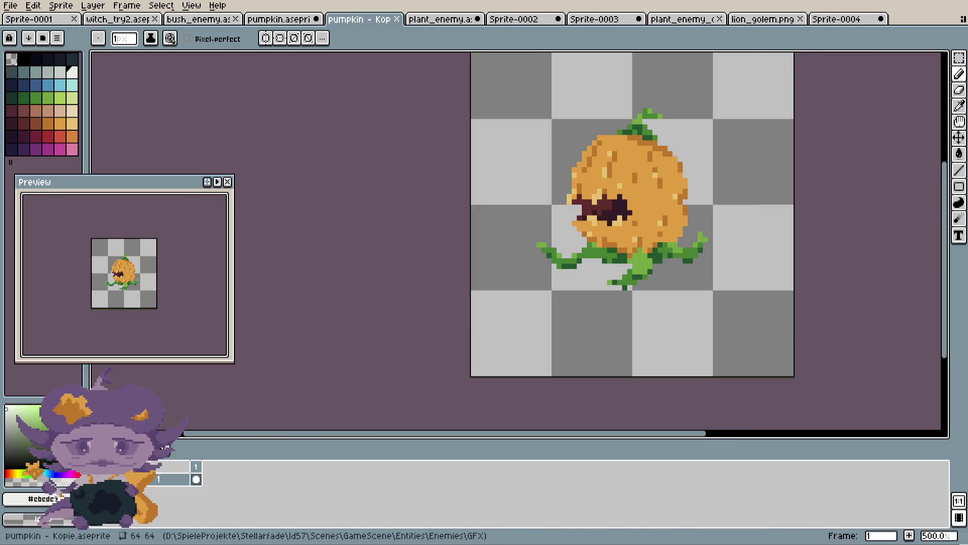